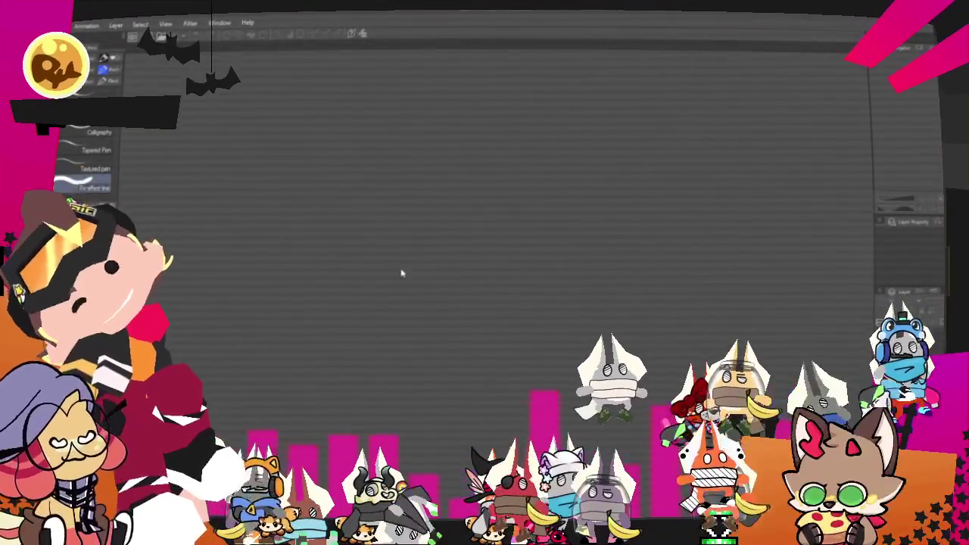
# Create a new blank 1000 × 1000 canvas and adjust the canvas view.
pyautogui.hotkey('ctrl', 'n')
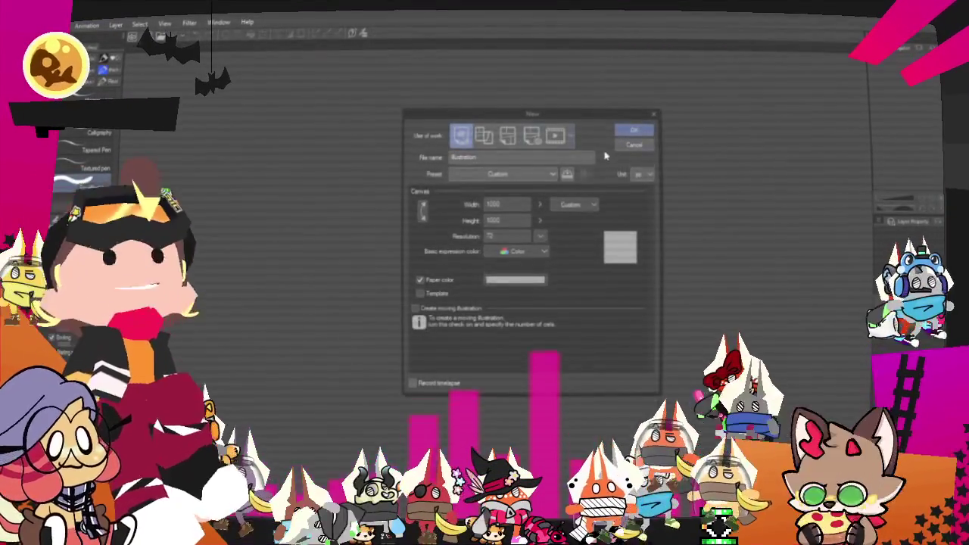
pyautogui.click(636, 131)
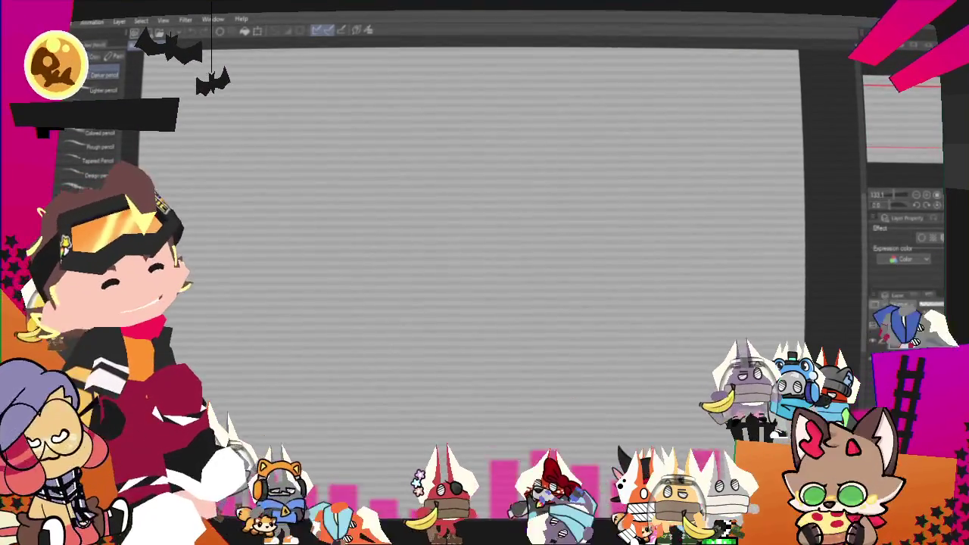
pyautogui.moveTo(901, 115); pyautogui.dragTo(893, 155)
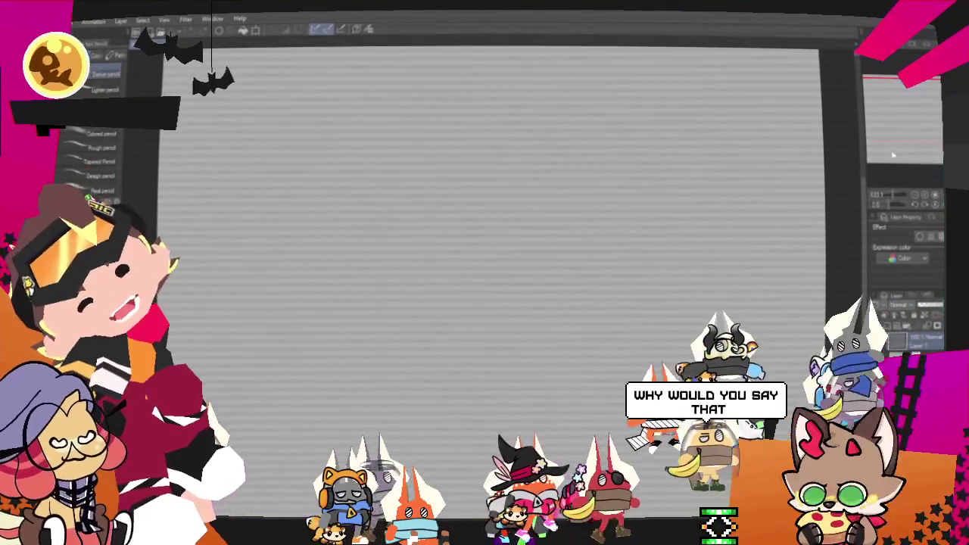
pyautogui.moveTo(892, 154); pyautogui.dragTo(893, 152)
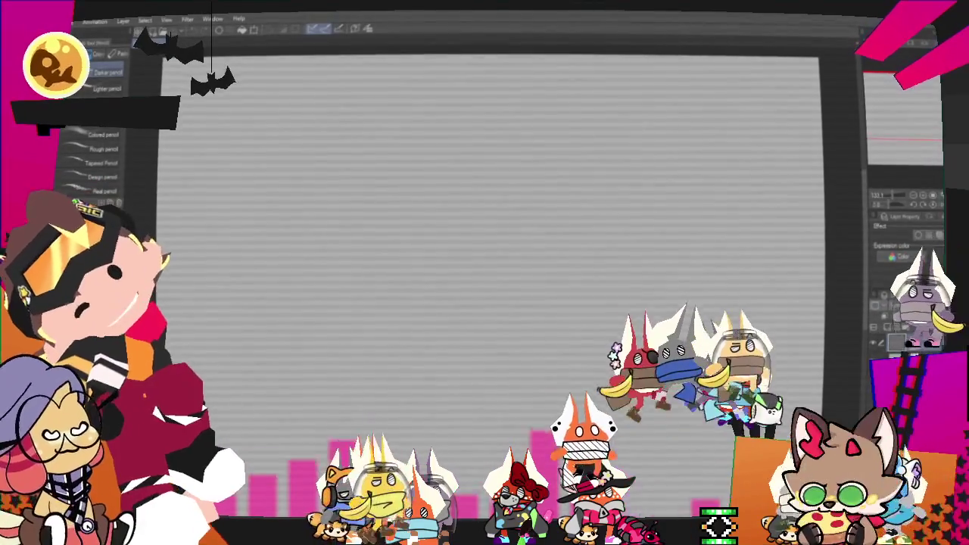
pyautogui.scroll(-1, 550, 280)
pyautogui.scroll(1, 537, 280)
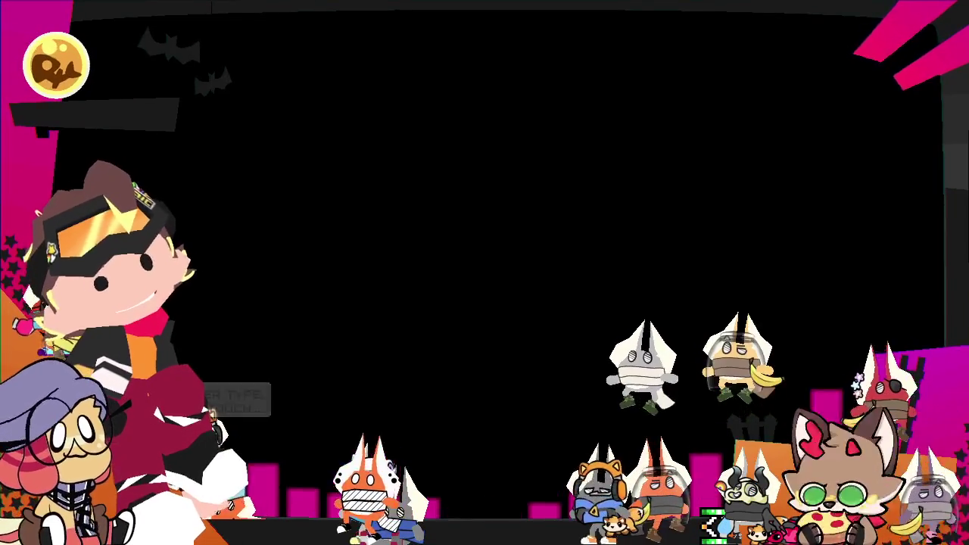
# Create another blank canvas, test and undo two pen strokes, and start the frame's top edge.
pyautogui.hotkey('ctrl', 'n')
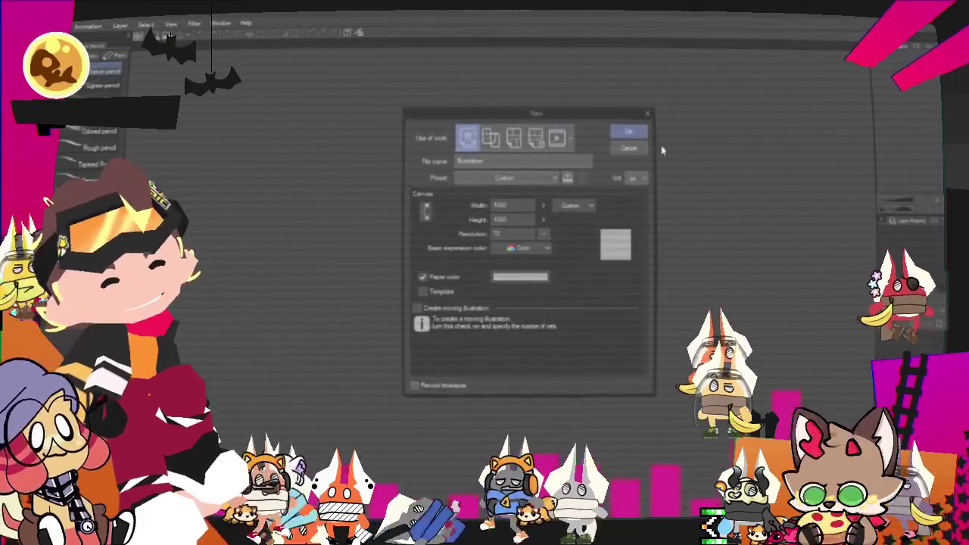
pyautogui.click(628, 126)
pyautogui.press('p')
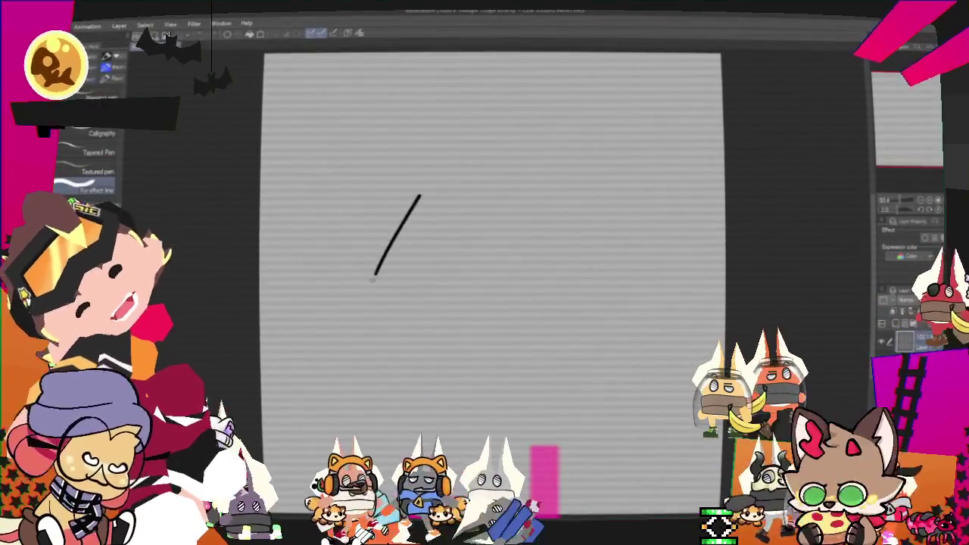
pyautogui.moveTo(415, 201); pyautogui.dragTo(579, 439)
pyautogui.moveTo(638, 219); pyautogui.dragTo(619, 431)
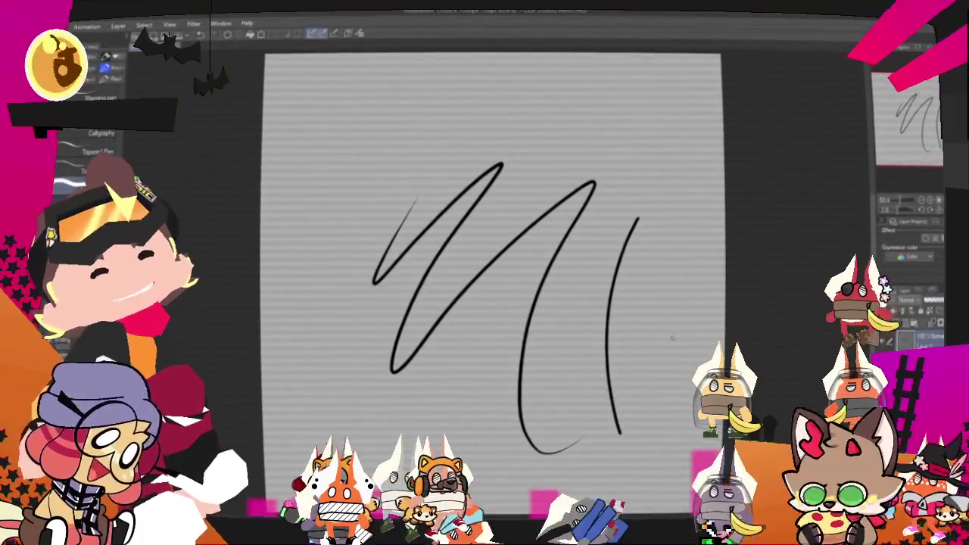
pyautogui.hotkey('ctrl', 'z')
pyautogui.hotkey('ctrl', 'z')
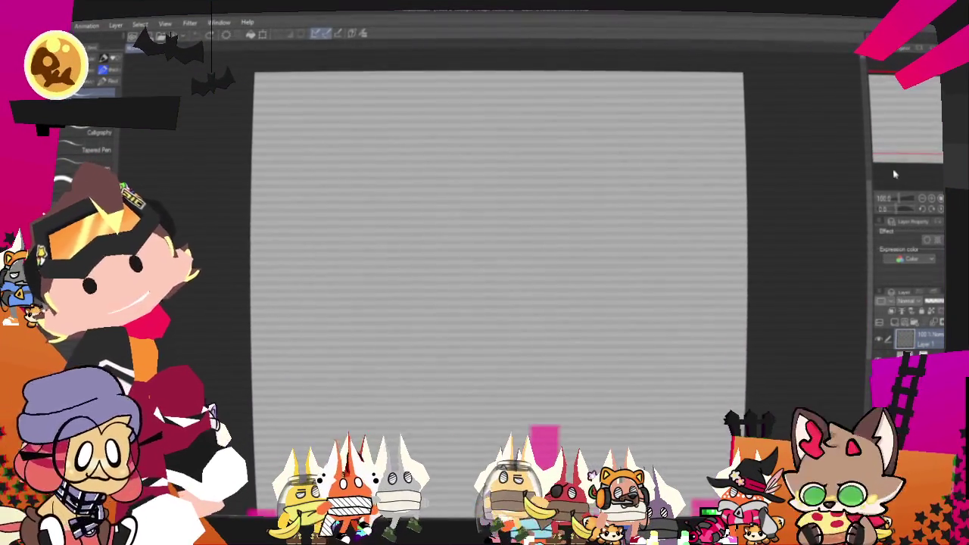
pyautogui.moveTo(558, 121); pyautogui.dragTo(666, 127)
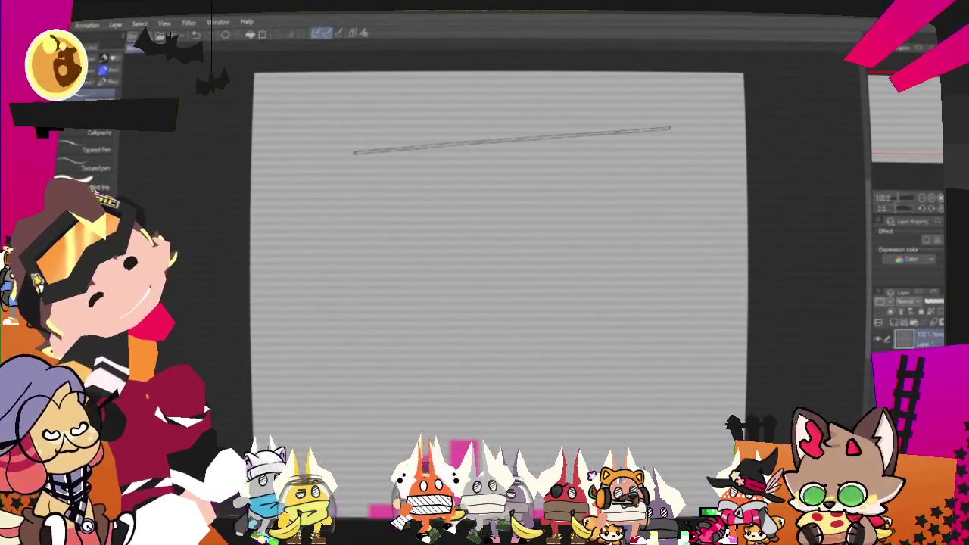
# Close the rectangular frame with right, bottom and left edges, then zoom to 150%.
pyautogui.click(672, 329)
pyautogui.click(358, 329)
pyautogui.click(356, 152)
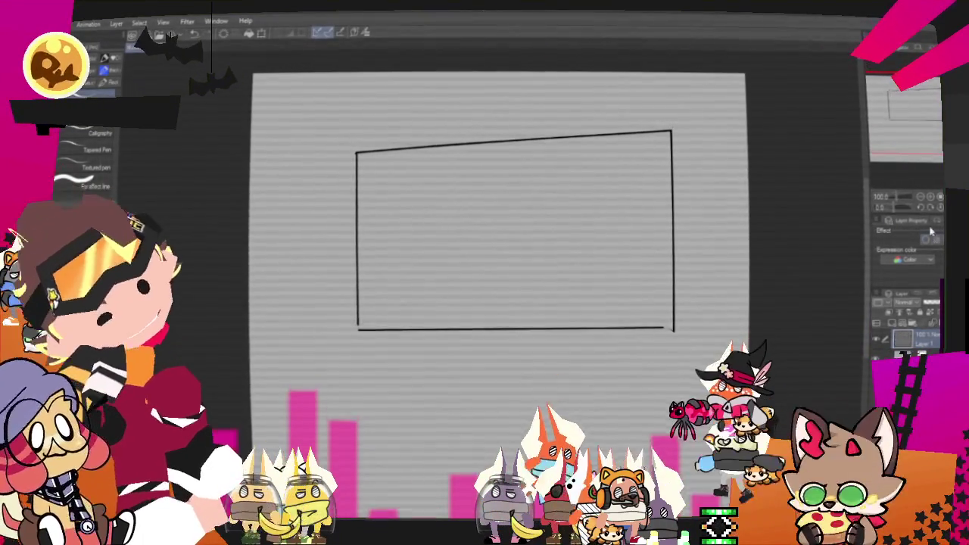
pyautogui.click(932, 199)
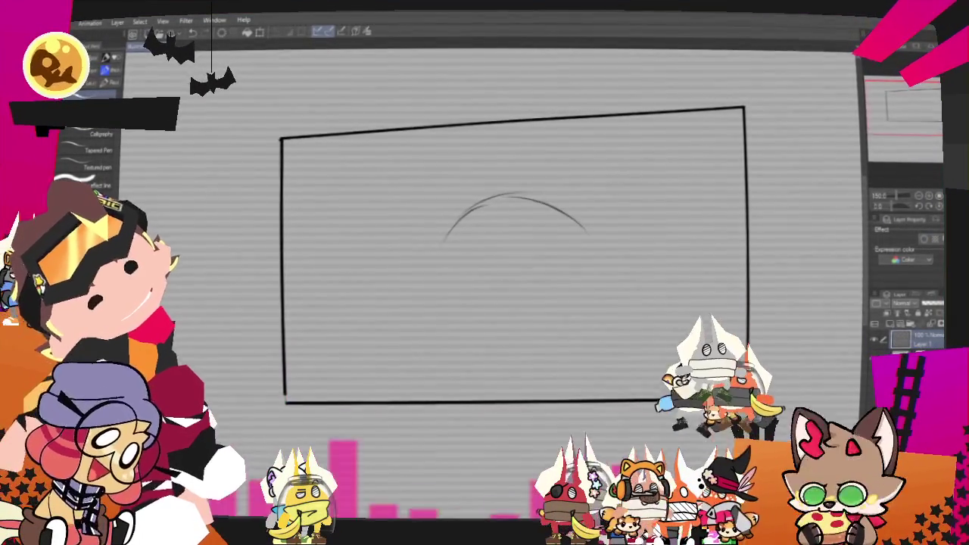
# Sketch the round head, two pointed ears, two eyes and their pupils.
pyautogui.moveTo(590, 257)
pyautogui.mouseDown()
pyautogui.moveTo(522, 340)
pyautogui.moveTo(443, 249)
pyautogui.moveTo(560, 333)
pyautogui.mouseUp()
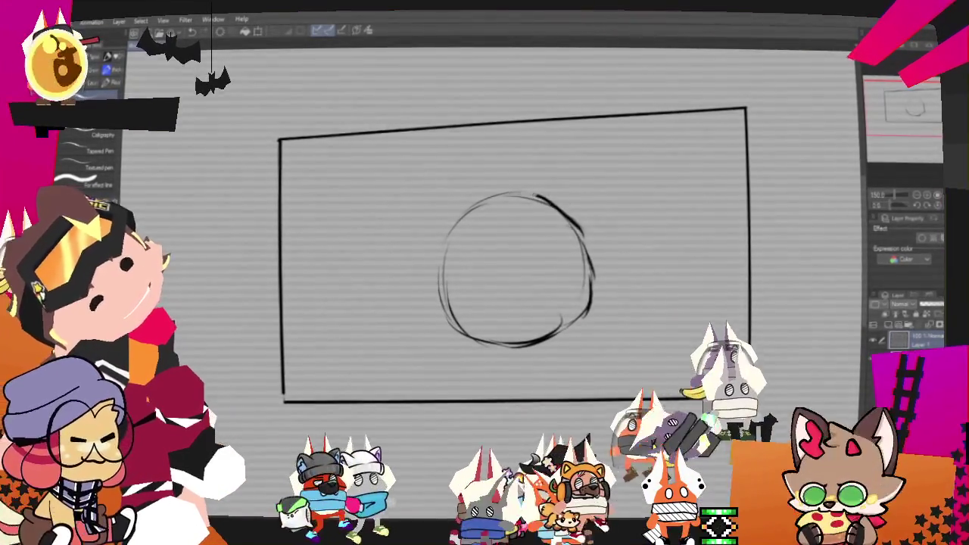
pyautogui.moveTo(423, 199)
pyautogui.mouseDown()
pyautogui.moveTo(460, 204)
pyautogui.moveTo(420, 261)
pyautogui.mouseUp()
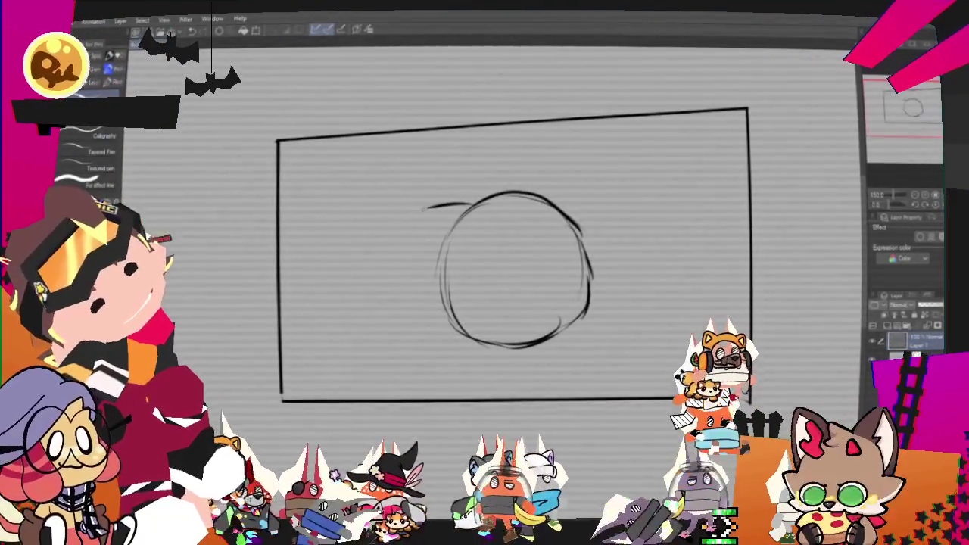
pyautogui.moveTo(463, 202); pyautogui.dragTo(426, 279)
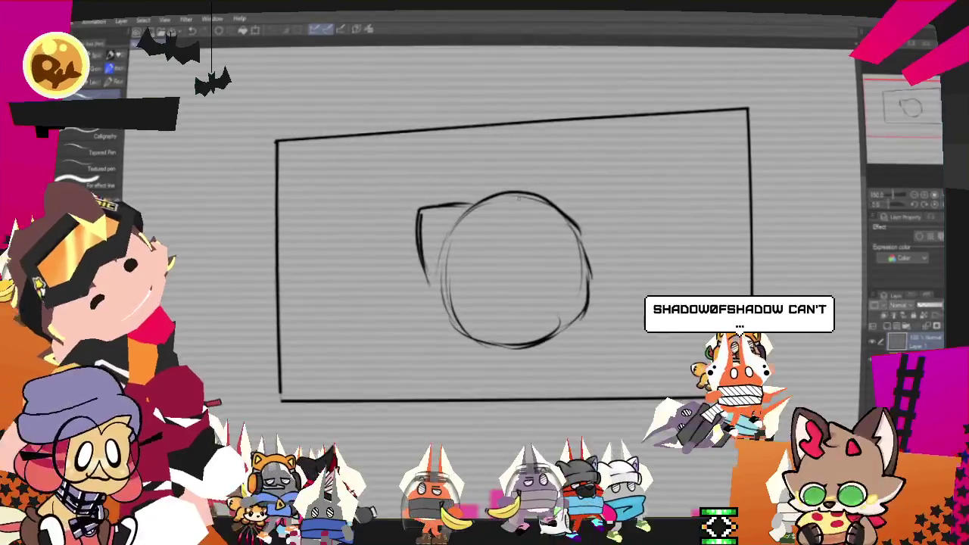
pyautogui.moveTo(533, 189); pyautogui.dragTo(603, 257)
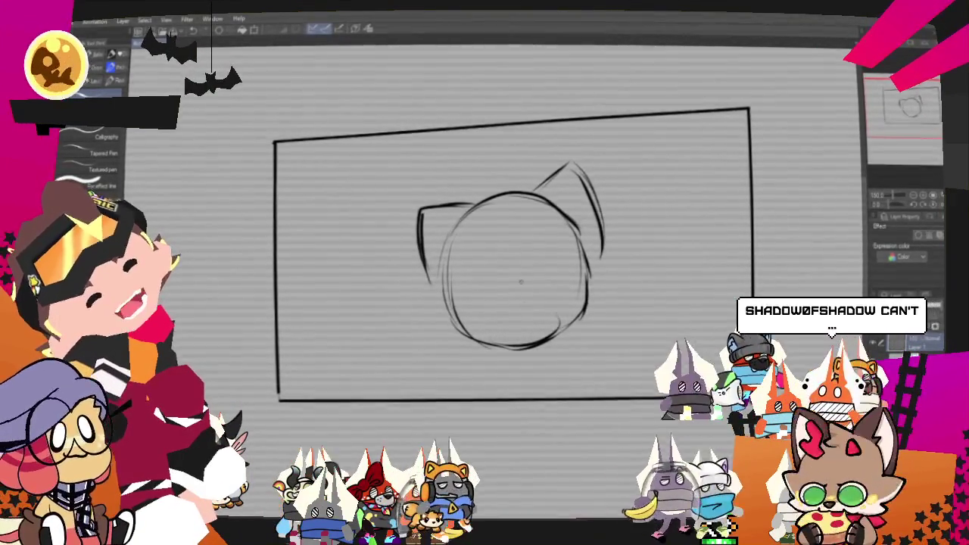
pyautogui.moveTo(467, 264); pyautogui.dragTo(496, 245)
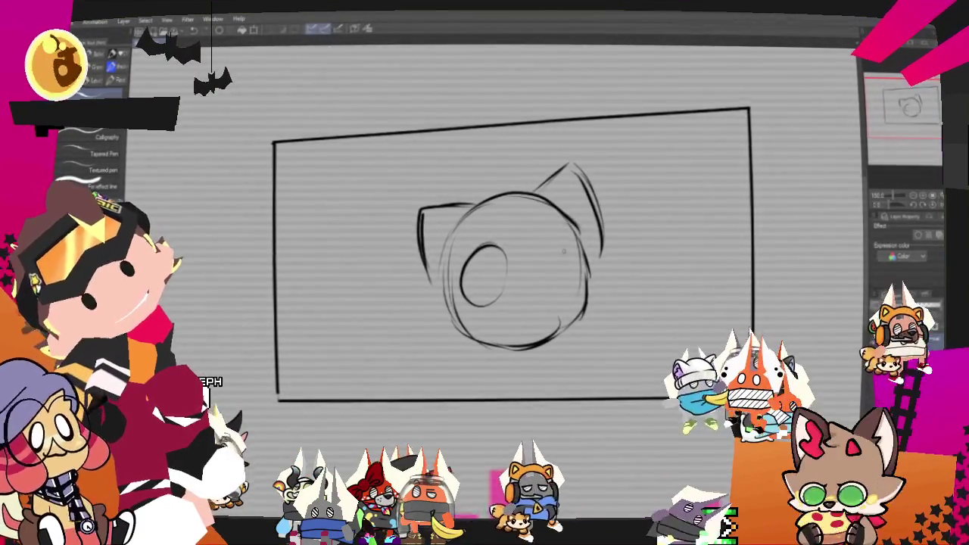
pyautogui.moveTo(545, 227); pyautogui.dragTo(539, 229)
pyautogui.moveTo(497, 261); pyautogui.dragTo(497, 276)
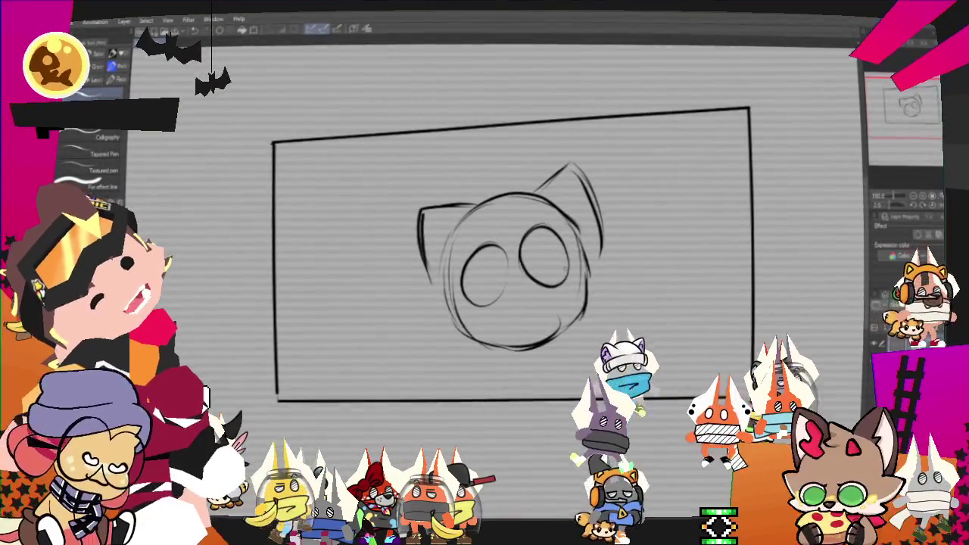
pyautogui.moveTo(536, 248); pyautogui.dragTo(535, 262)
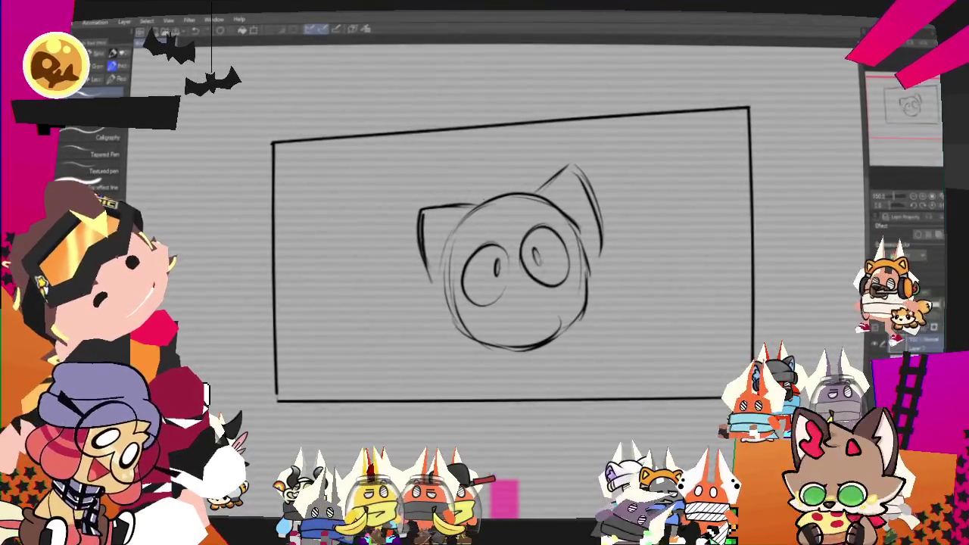
# Sketch the small mouth, a curl right of the head, bangs and a tuft on top.
pyautogui.moveTo(517, 297); pyautogui.dragTo(530, 296)
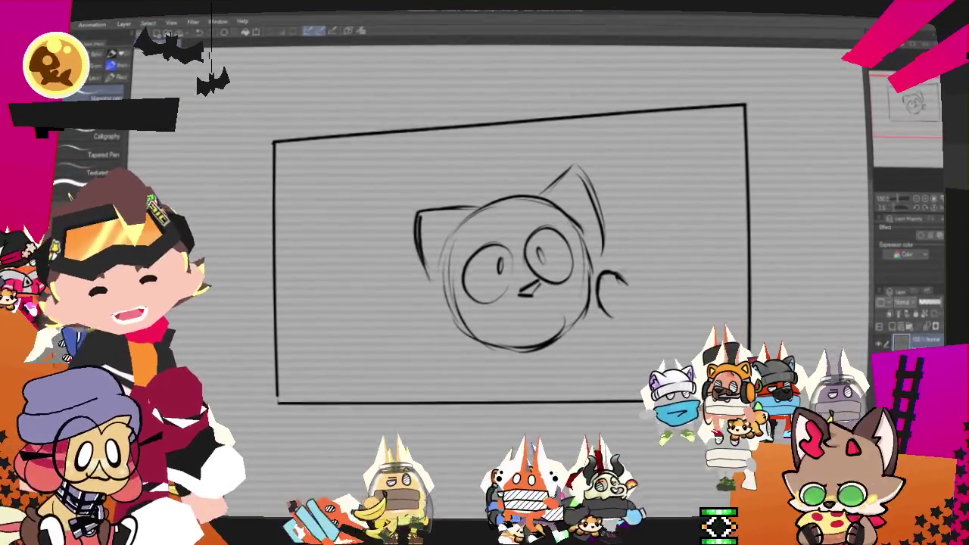
pyautogui.moveTo(619, 277)
pyautogui.mouseDown()
pyautogui.moveTo(664, 272)
pyautogui.moveTo(674, 337)
pyautogui.moveTo(617, 336)
pyautogui.mouseUp()
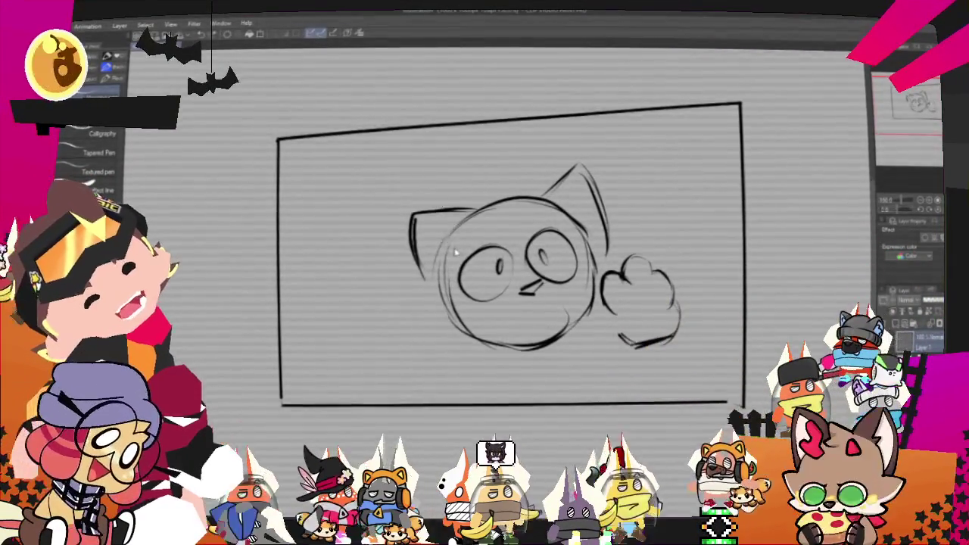
pyautogui.moveTo(431, 251); pyautogui.dragTo(463, 229)
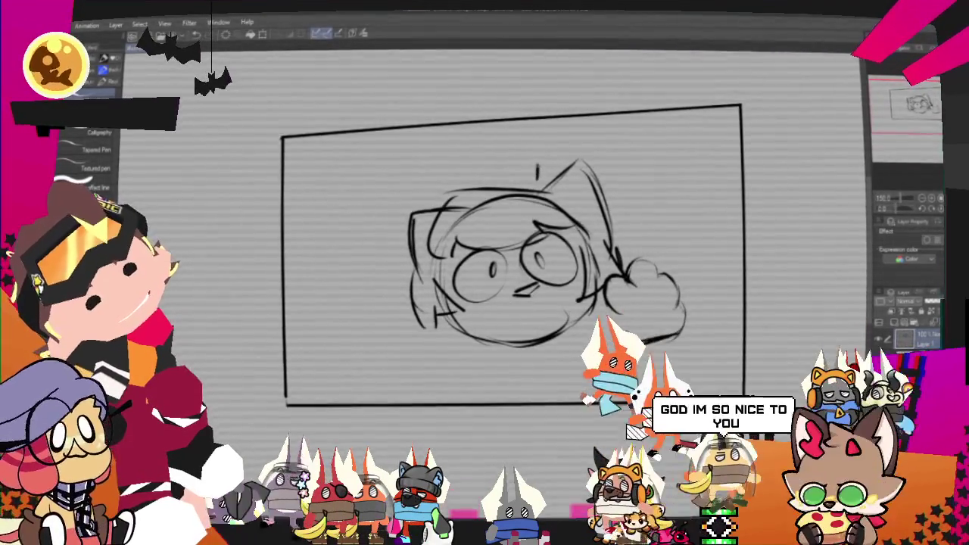
pyautogui.moveTo(500, 150); pyautogui.dragTo(539, 176)
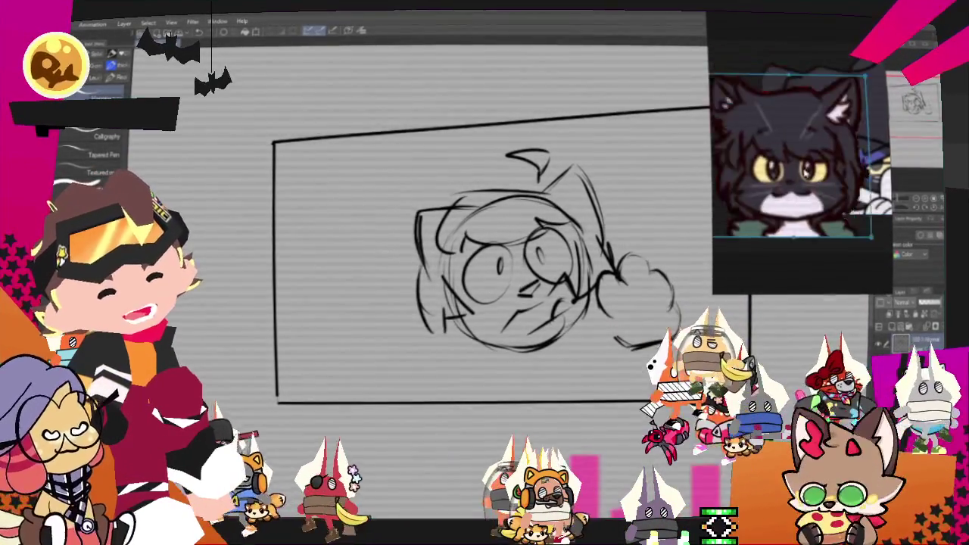
pyautogui.click(784, 98)
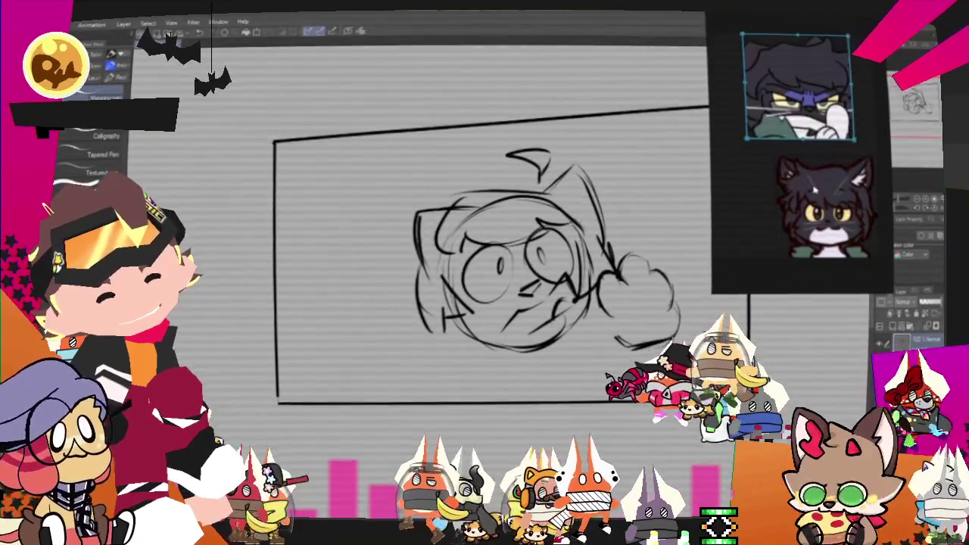
# Show the lower cat reference image, zoom in, and redraw lines alternating pen and pencil.
pyautogui.click(810, 190)
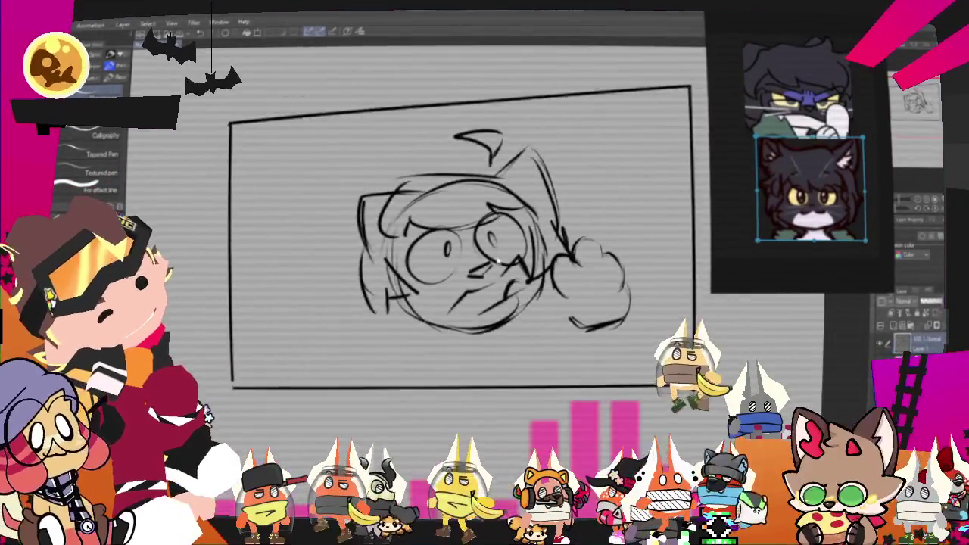
pyautogui.scroll(2, 507, 243)
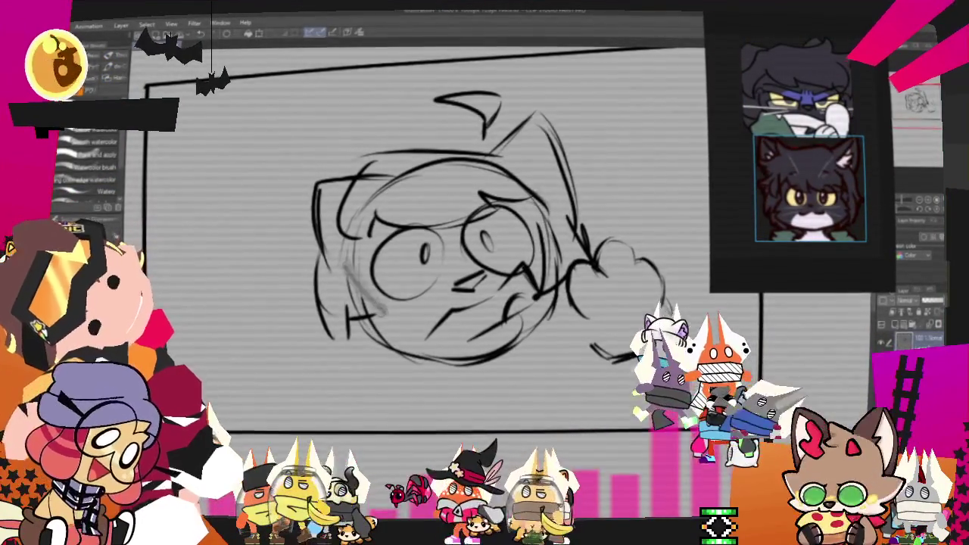
pyautogui.press('p')
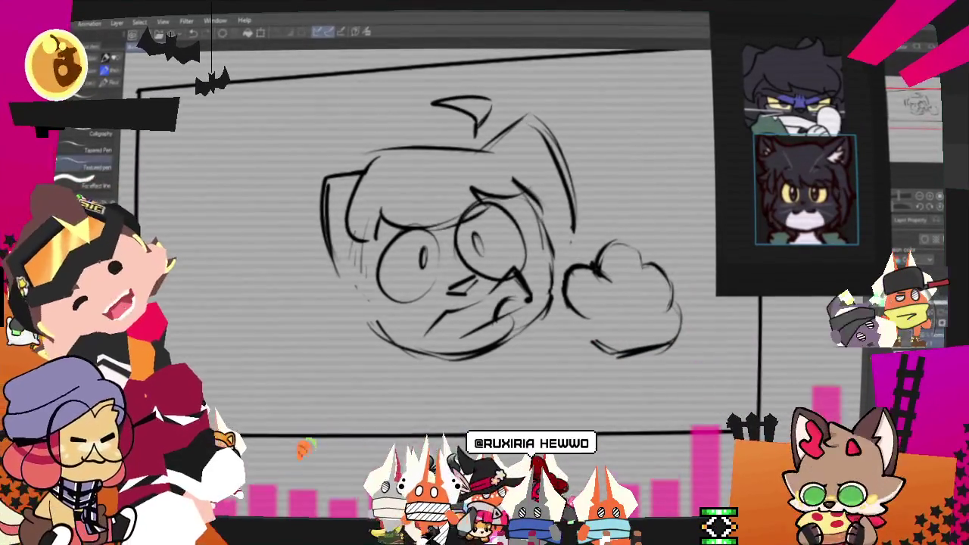
pyautogui.press('p')
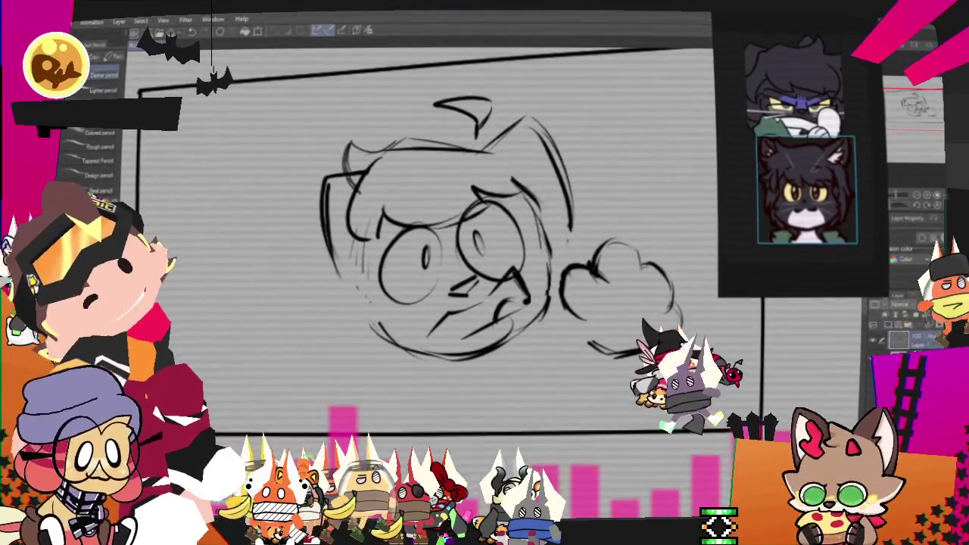
pyautogui.press('p')
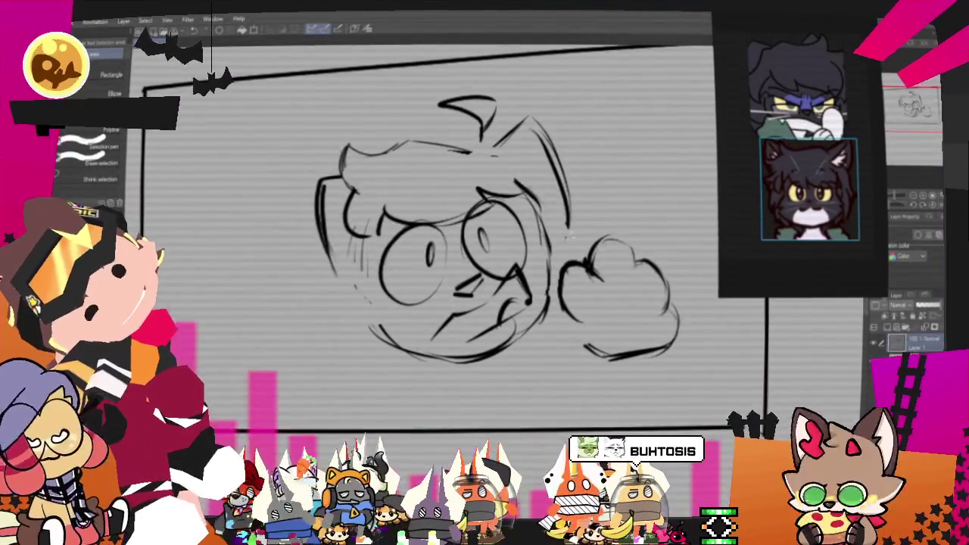
pyautogui.moveTo(529, 95); pyautogui.dragTo(560, 257)
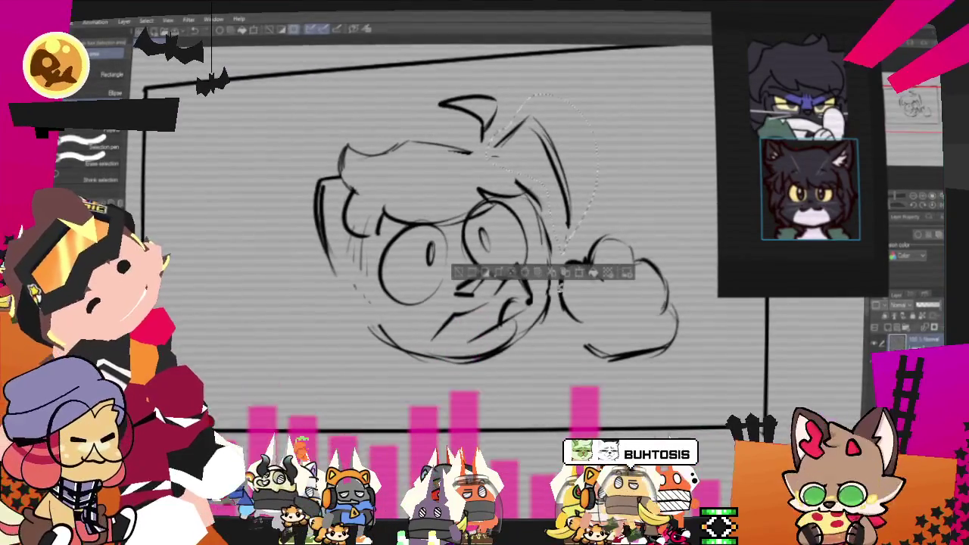
# Delete the faint upper-right strokes and select the faint strokes on the head's left.
pyautogui.press('Delete')
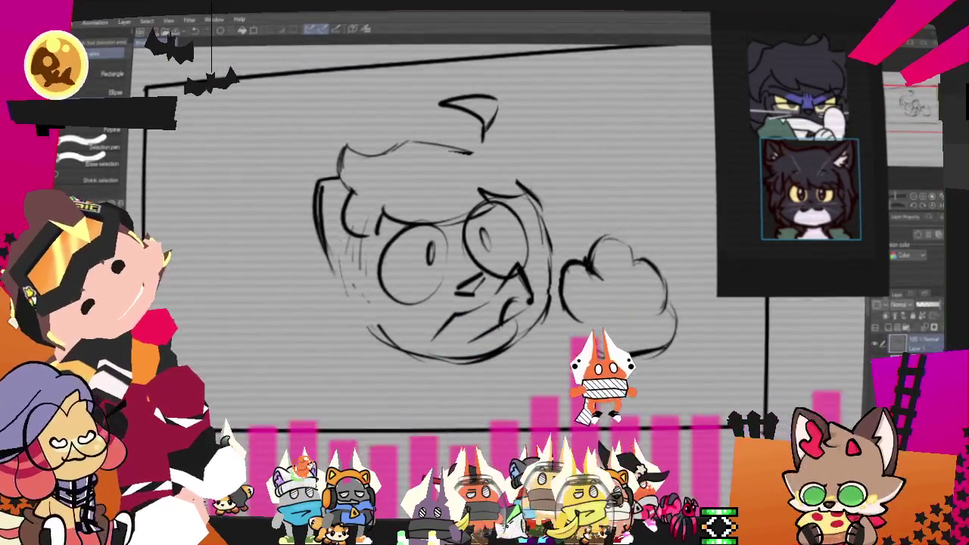
pyautogui.moveTo(333, 158); pyautogui.dragTo(341, 307)
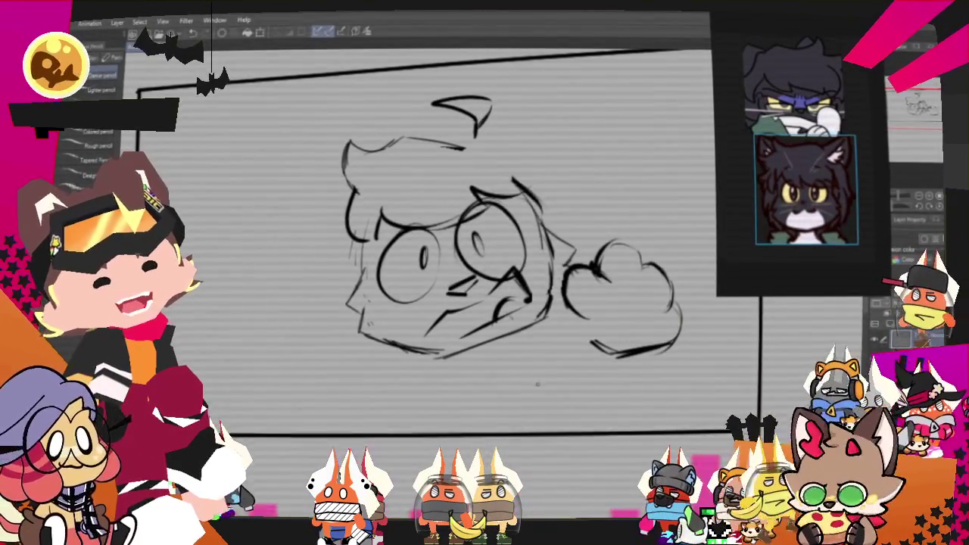
# Sketch a large ear on each side of the head, with inner detail on the right ear.
pyautogui.moveTo(491, 250); pyautogui.dragTo(454, 292)
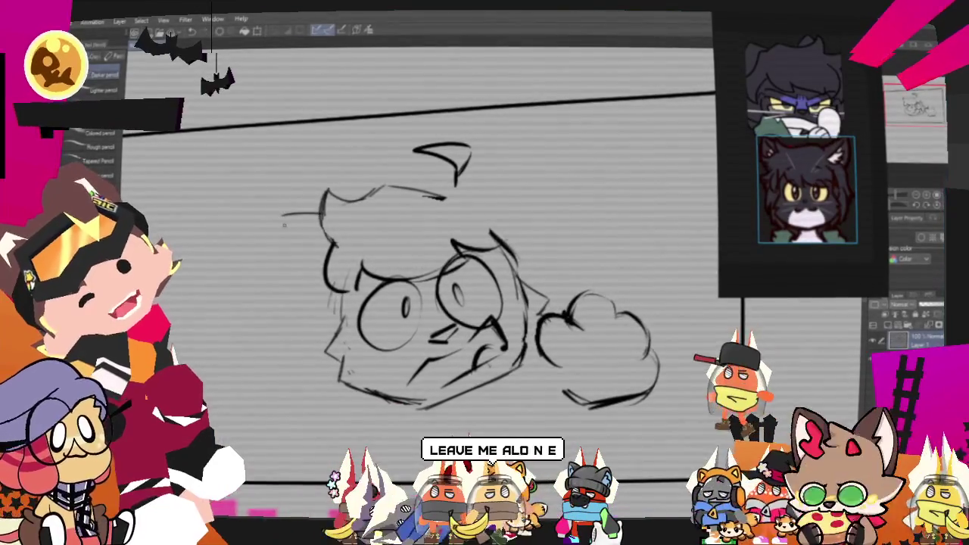
pyautogui.moveTo(272, 221); pyautogui.dragTo(310, 322)
pyautogui.moveTo(530, 140); pyautogui.dragTo(565, 227)
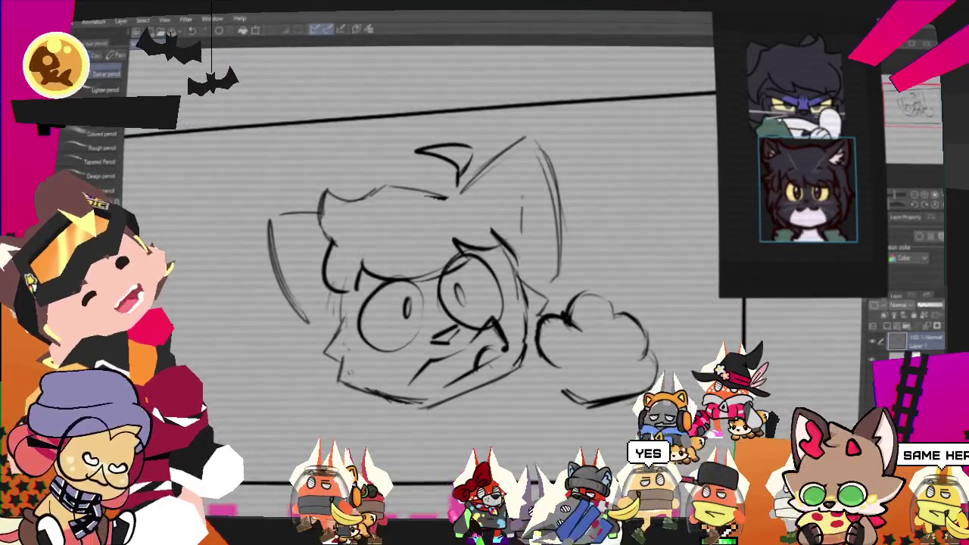
pyautogui.moveTo(524, 165); pyautogui.dragTo(541, 226)
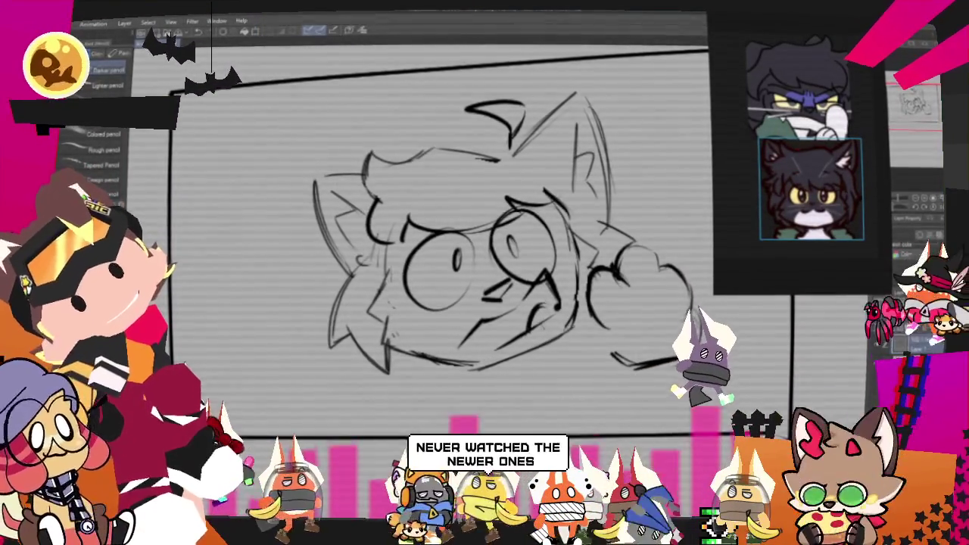
pyautogui.press('m')
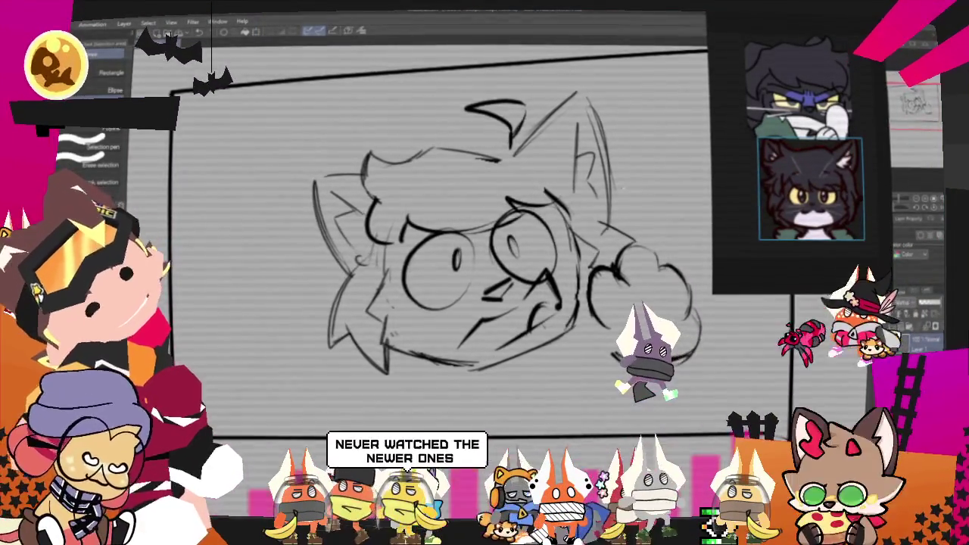
# Select the whole sketch with an ellipse and rotate it to a new tilt.
pyautogui.moveTo(261, 76); pyautogui.dragTo(726, 416)
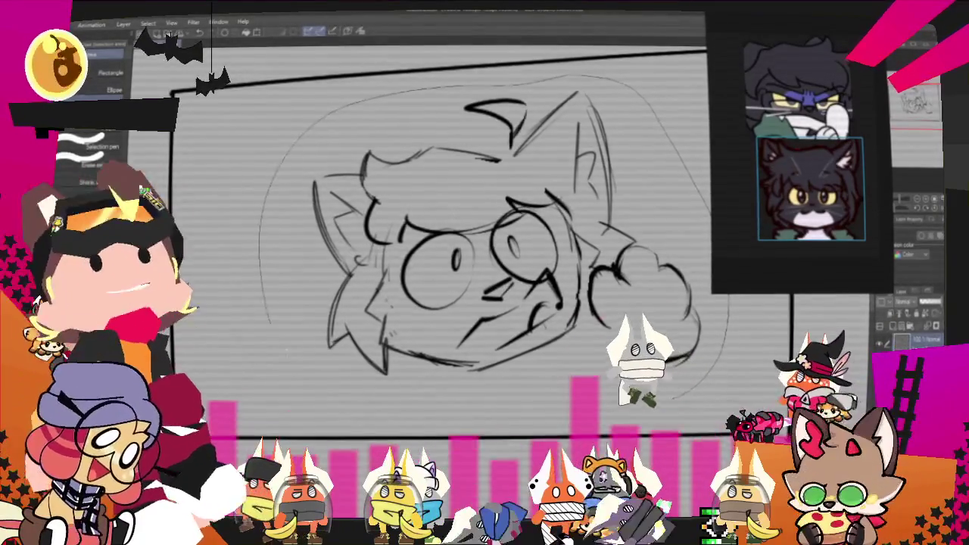
pyautogui.click(561, 431)
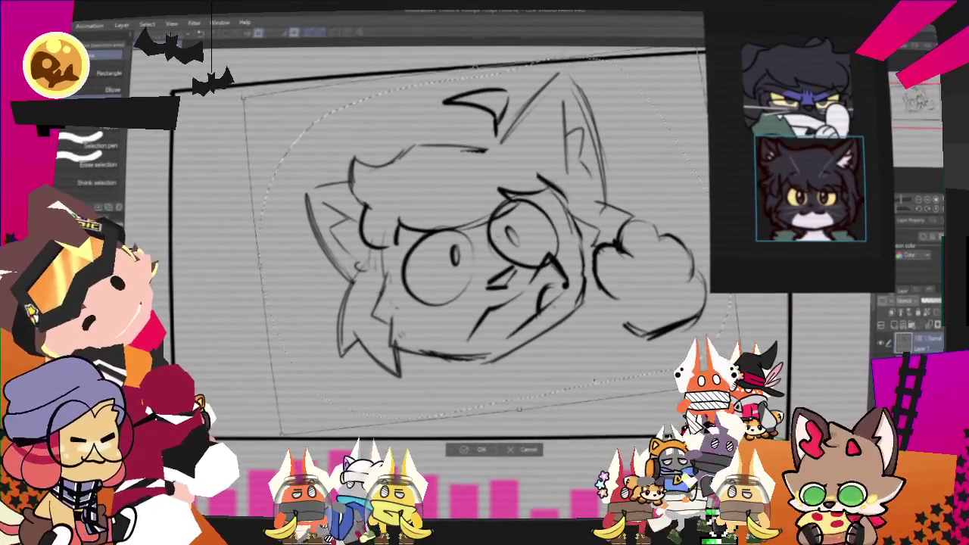
pyautogui.click(468, 455)
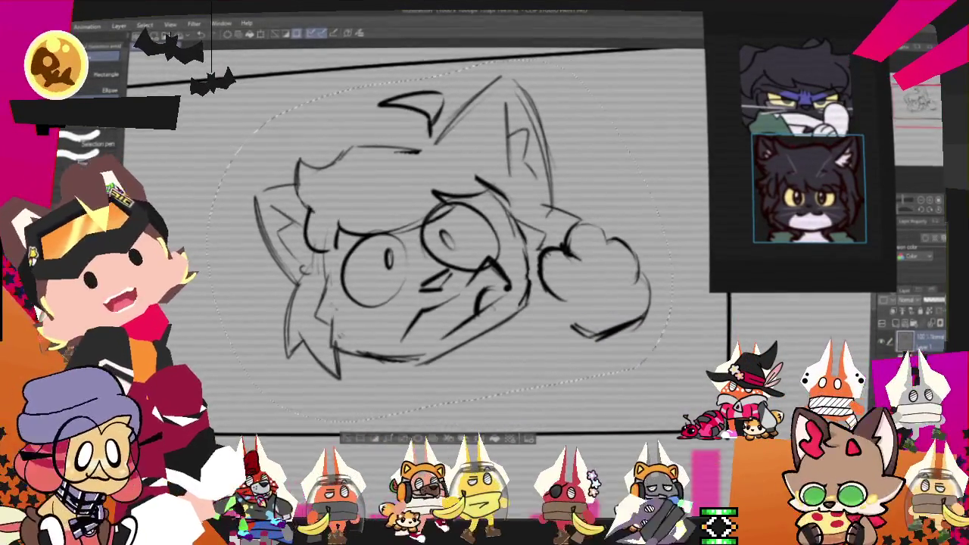
# Deselect, then draw round toe beans inside the cloud shape to turn it into a paw.
pyautogui.hotkey('ctrl', 'd')
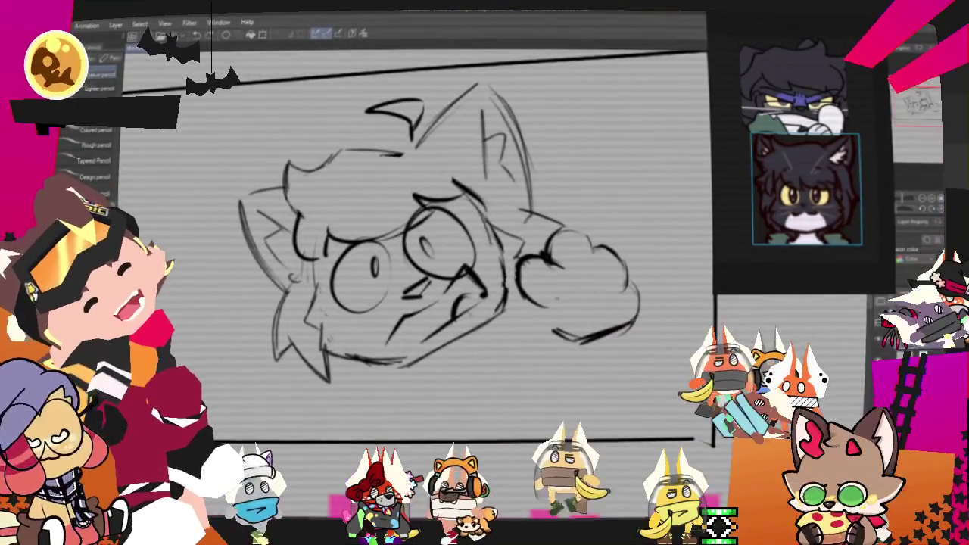
pyautogui.moveTo(584, 301); pyautogui.dragTo(593, 319)
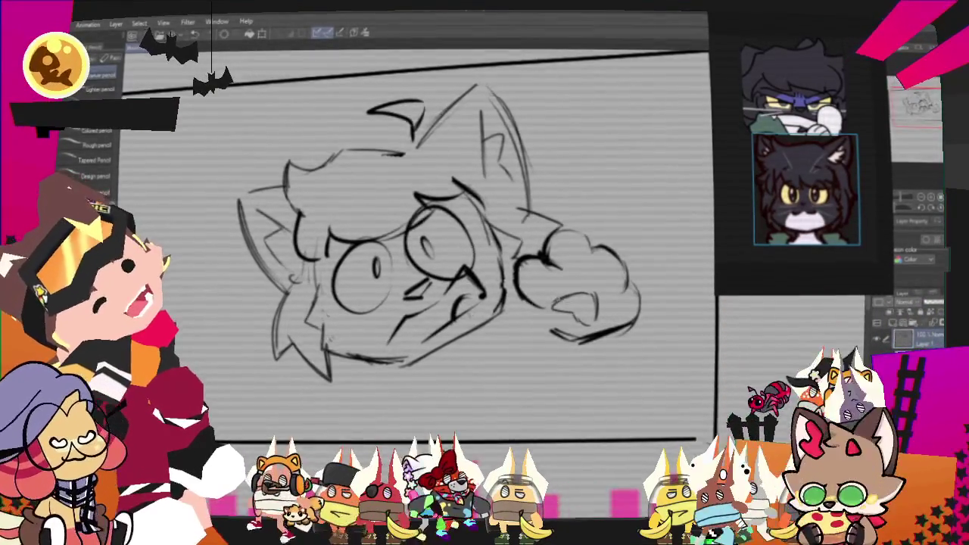
pyautogui.moveTo(560, 253); pyautogui.dragTo(609, 269)
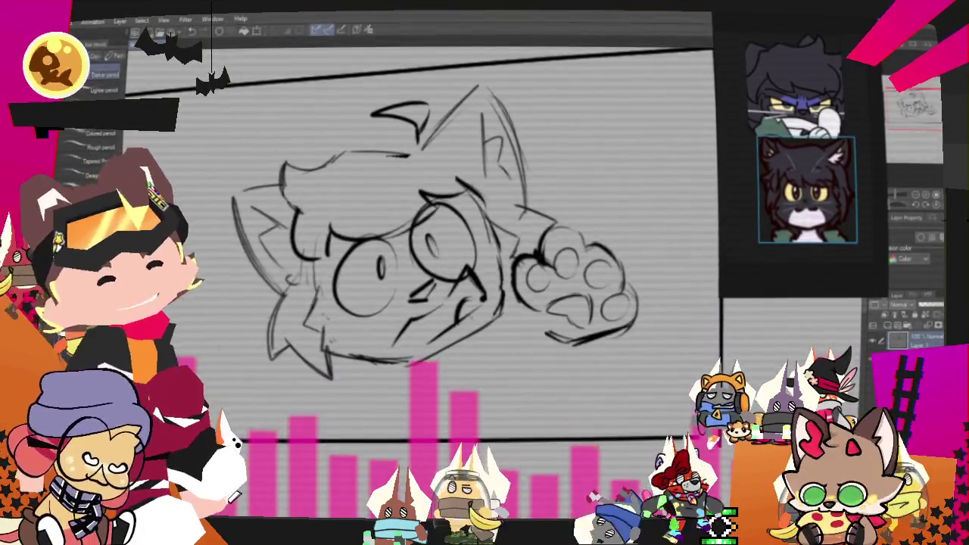
pyautogui.press('m')
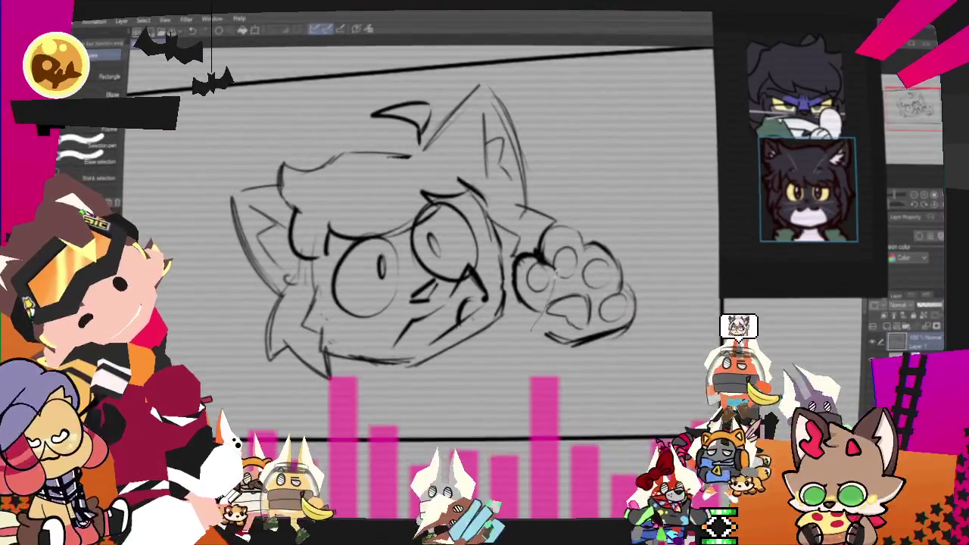
# Select the paw and move it slightly down and left.
pyautogui.moveTo(522, 242); pyautogui.dragTo(530, 329)
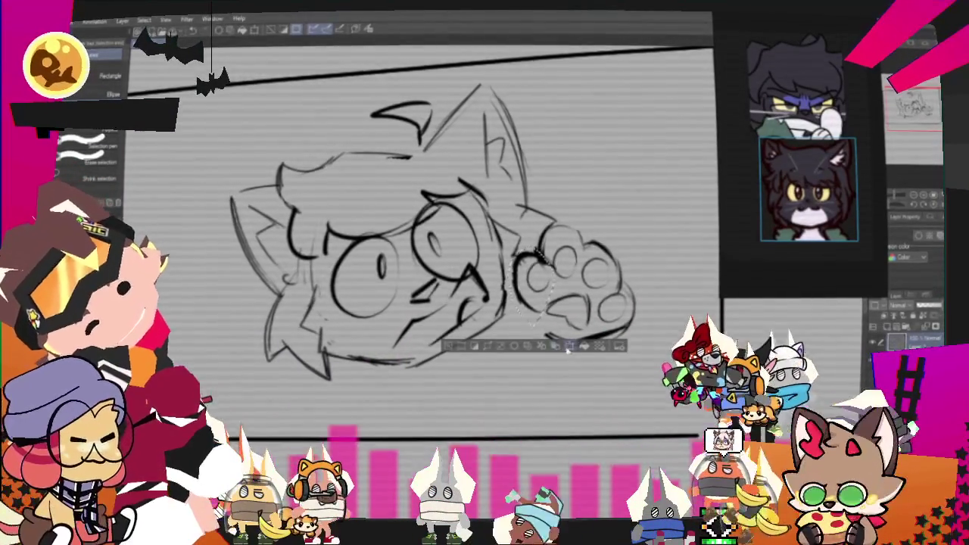
pyautogui.moveTo(527, 291); pyautogui.dragTo(524, 299)
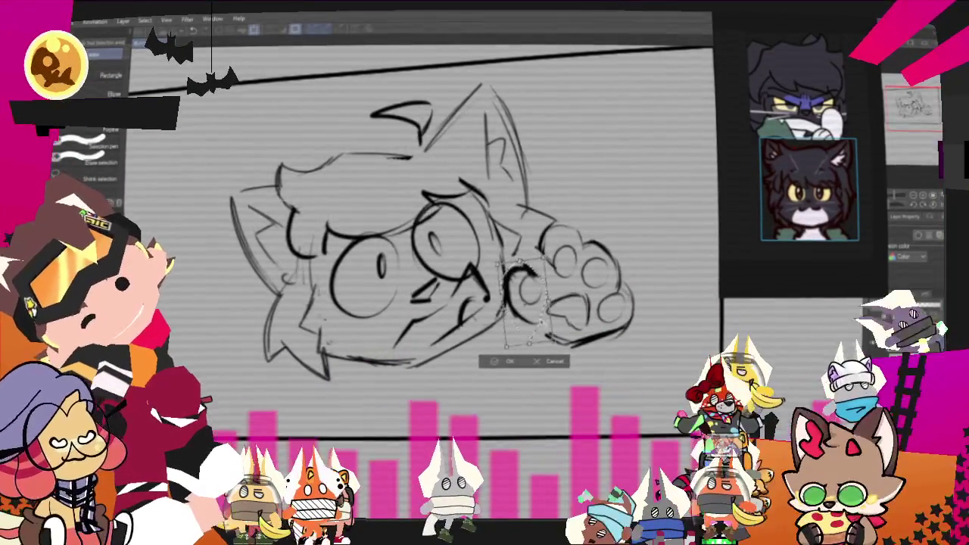
pyautogui.click(505, 360)
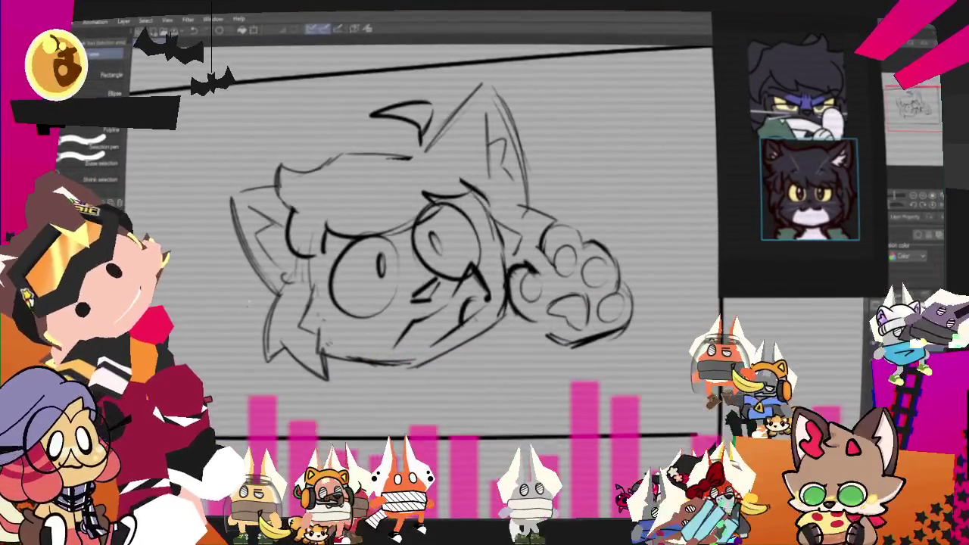
# Sketch an arm beneath the paw with the pencil.
pyautogui.press('p')
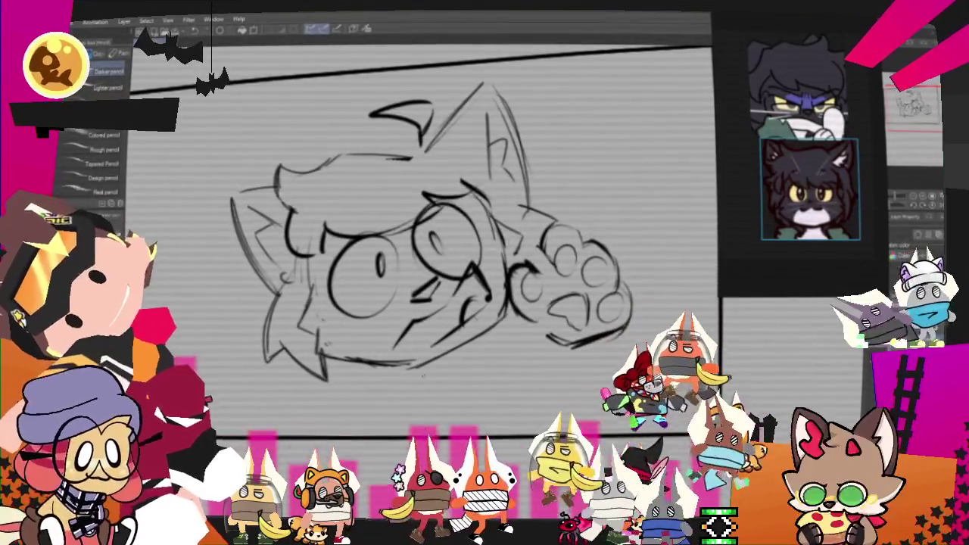
pyautogui.moveTo(432, 234); pyautogui.dragTo(499, 189)
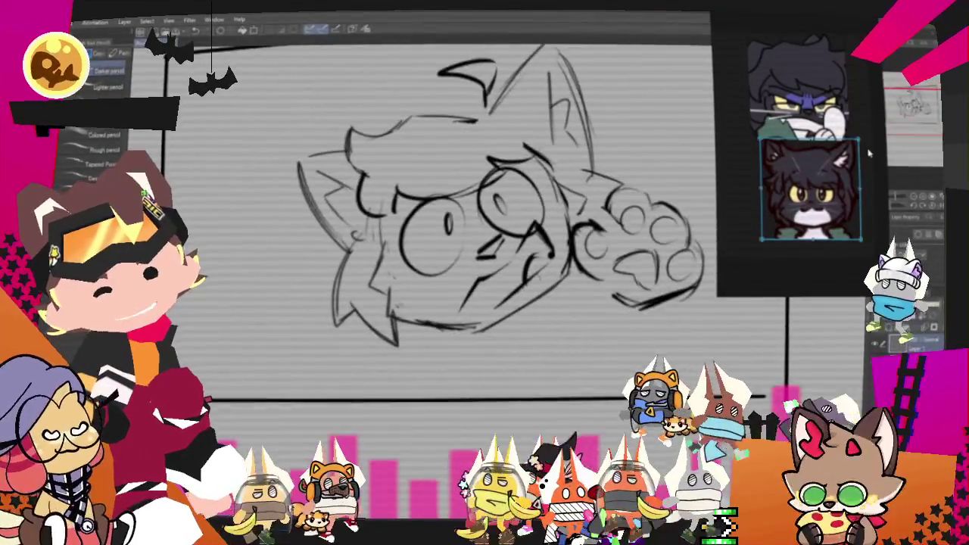
pyautogui.moveTo(584, 296); pyautogui.dragTo(642, 322)
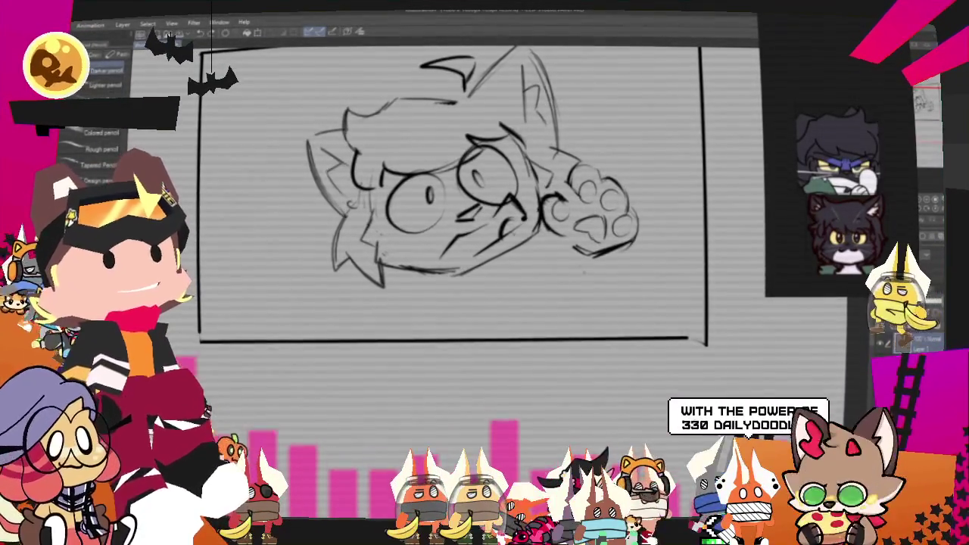
# Rotate the selected paw slightly clockwise and sketch a curved arc beneath it.
pyautogui.press('m')
pyautogui.moveTo(583, 155)
pyautogui.mouseDown()
pyautogui.moveTo(598, 287)
pyautogui.moveTo(560, 159)
pyautogui.mouseUp()
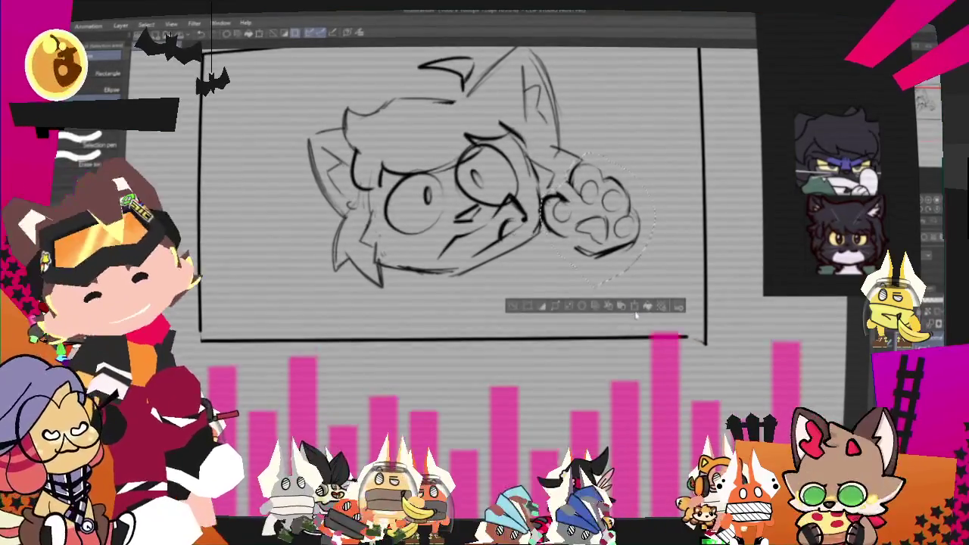
pyautogui.hotkey('ctrl', 't')
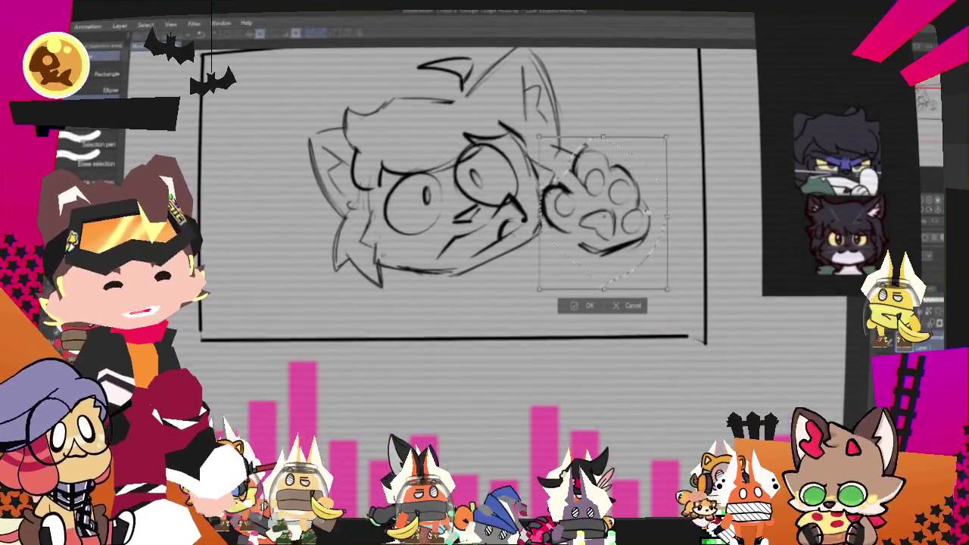
pyautogui.moveTo(674, 227); pyautogui.dragTo(666, 242)
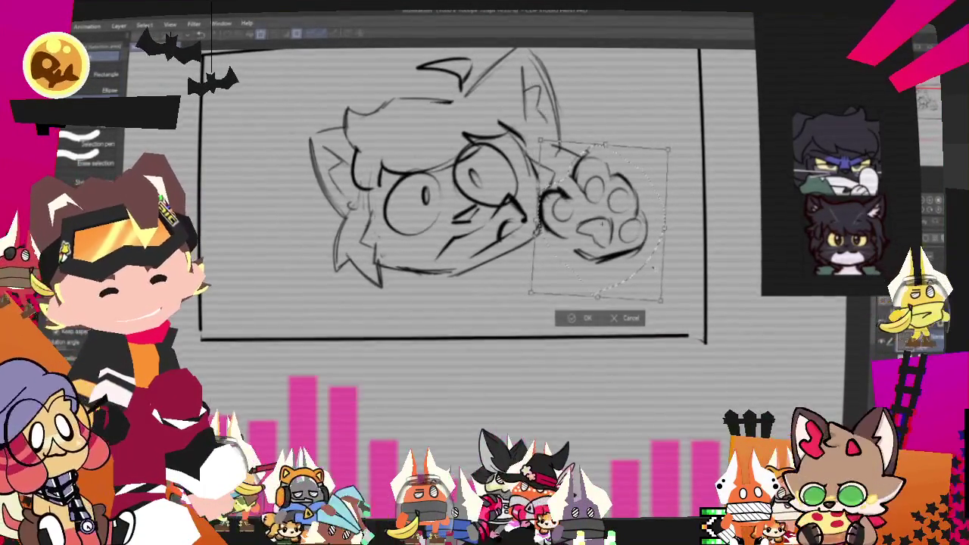
pyautogui.press('Return')
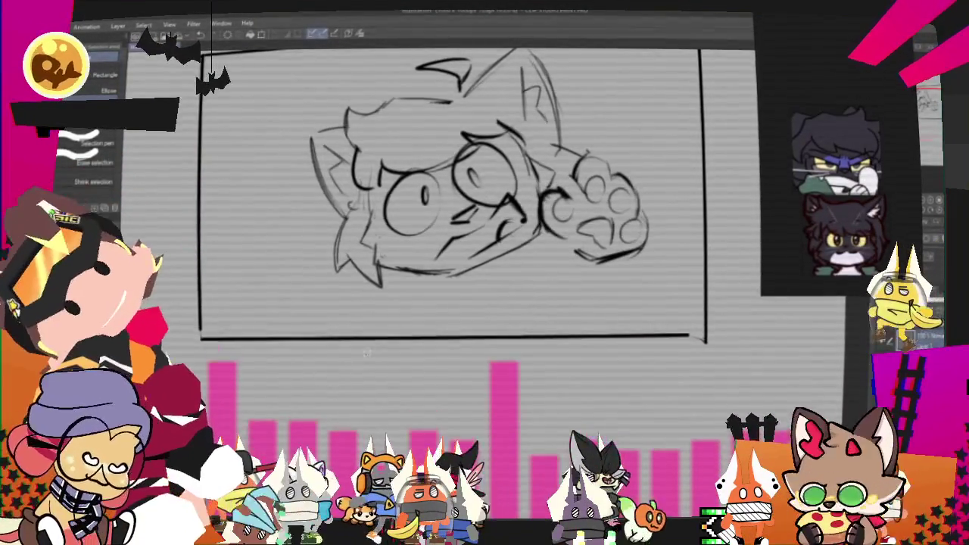
pyautogui.press('p')
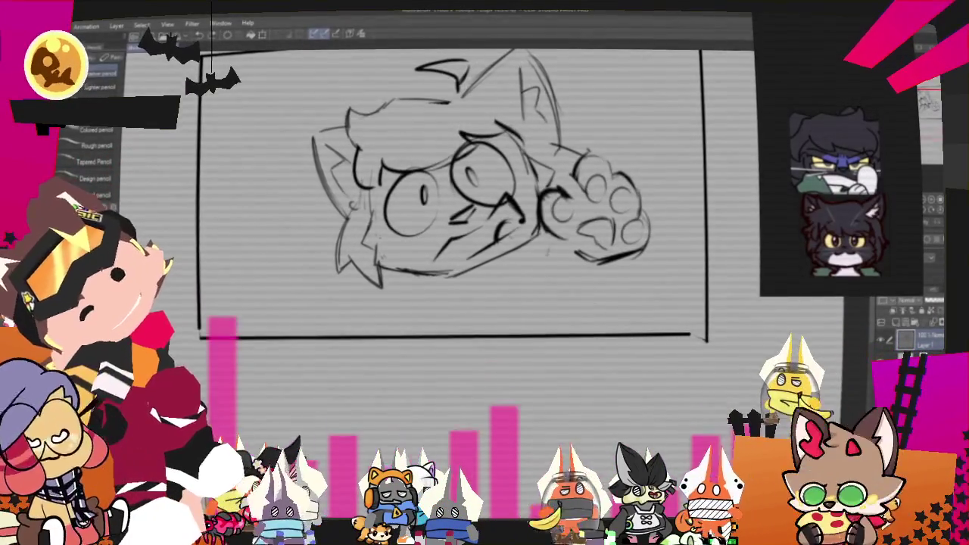
pyautogui.moveTo(550, 256); pyautogui.dragTo(593, 290)
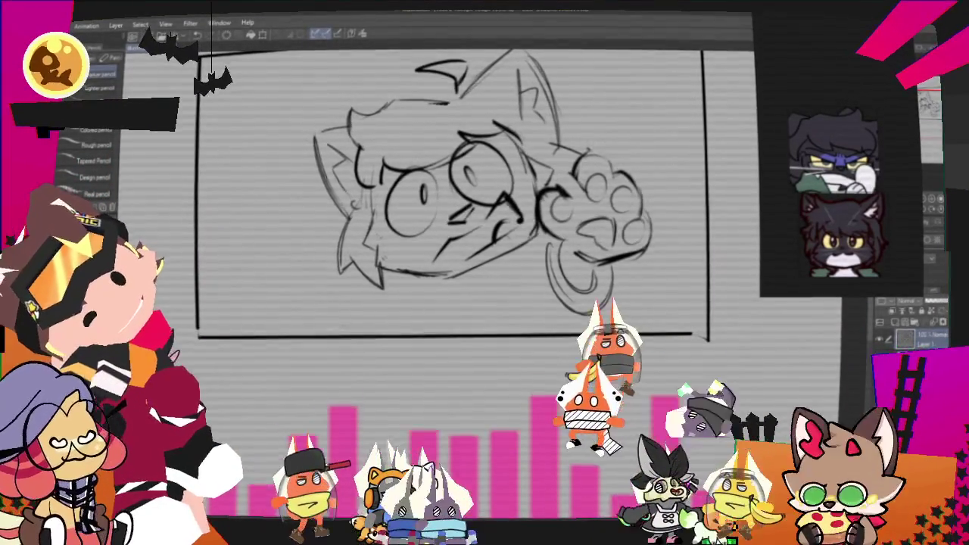
# Erase the loop strokes under the paw and sketch a curved line beside it.
pyautogui.moveTo(561, 254); pyautogui.dragTo(595, 278)
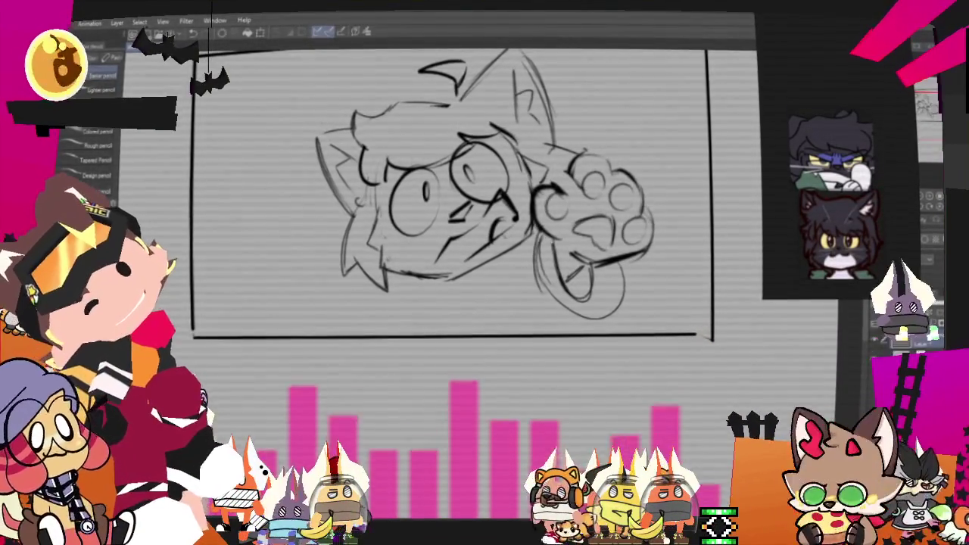
pyautogui.moveTo(575, 311)
pyautogui.mouseDown()
pyautogui.moveTo(621, 265)
pyautogui.moveTo(598, 280)
pyautogui.mouseUp()
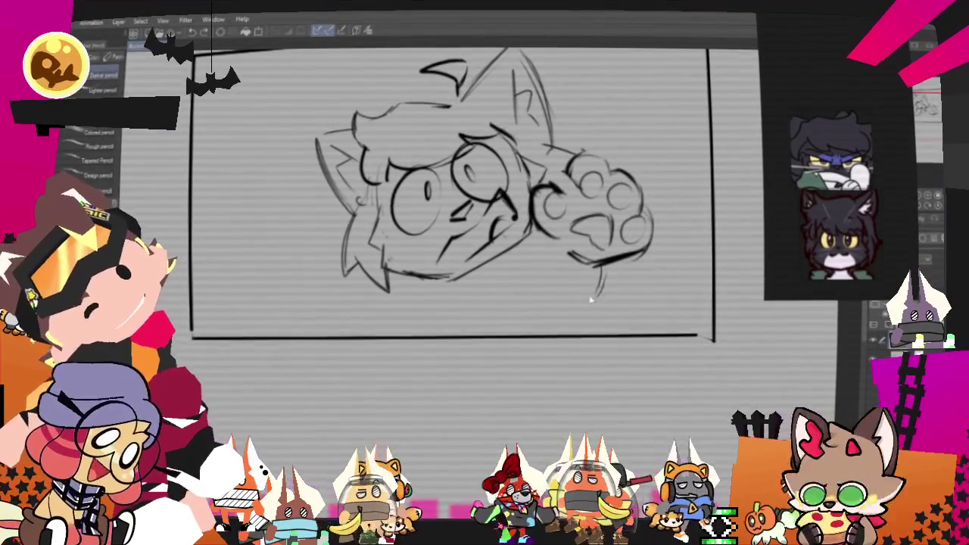
pyautogui.moveTo(522, 243); pyautogui.dragTo(520, 284)
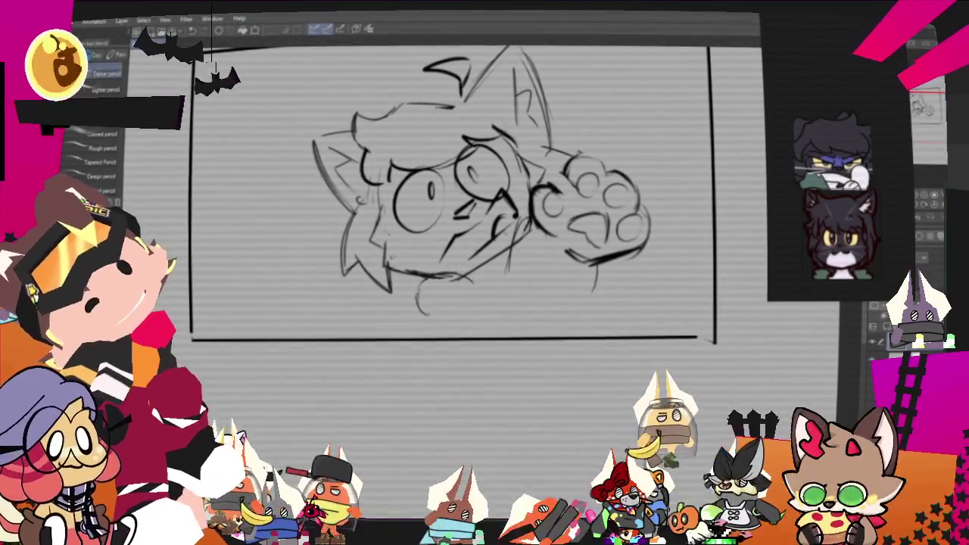
# Sketch arm lines below the face and at the lower right, then enlarge and raise the paw.
pyautogui.moveTo(420, 287); pyautogui.dragTo(454, 324)
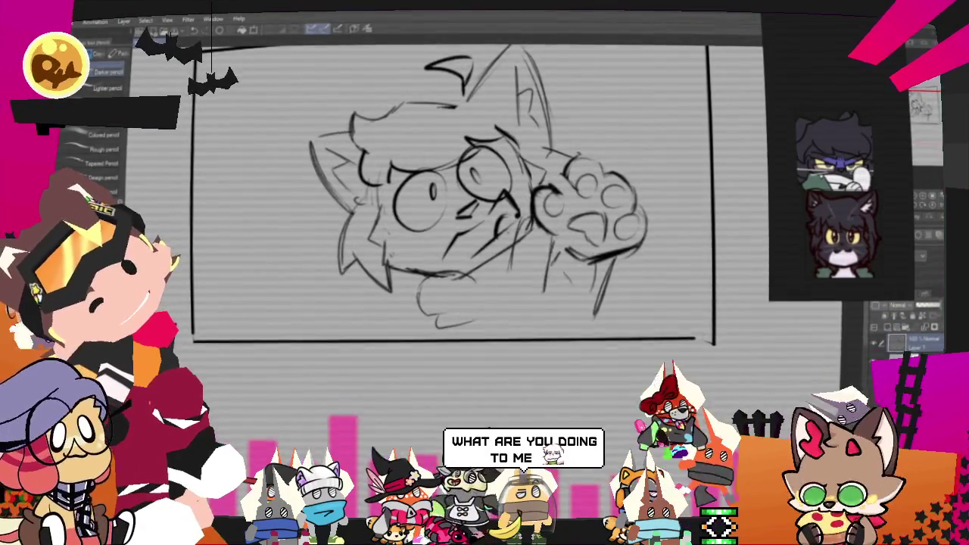
pyautogui.moveTo(594, 314); pyautogui.dragTo(561, 330)
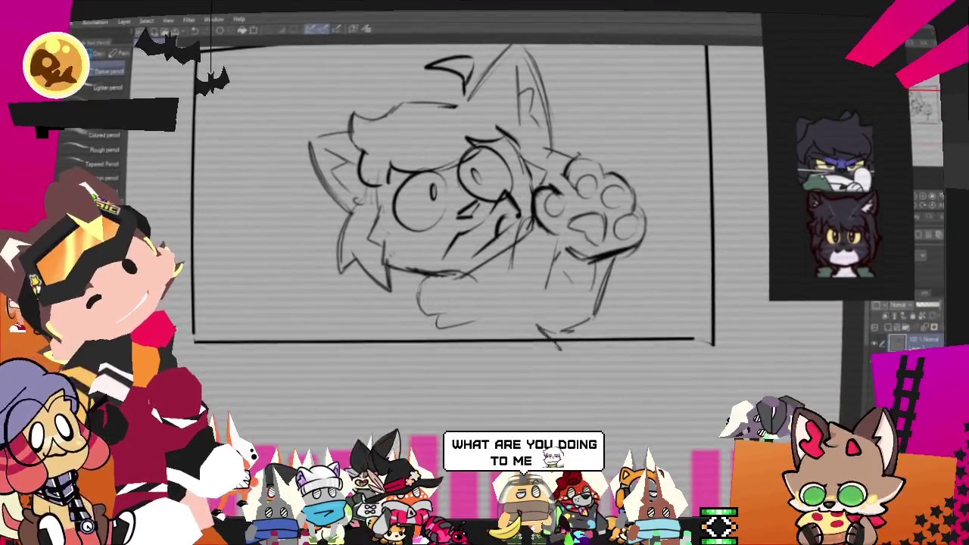
pyautogui.moveTo(625, 261); pyautogui.dragTo(598, 321)
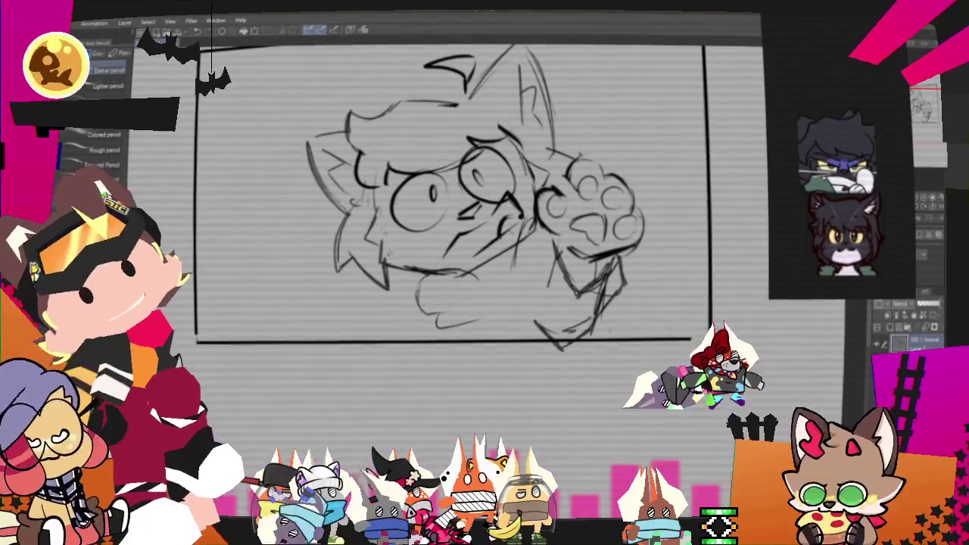
pyautogui.moveTo(454, 197)
pyautogui.mouseDown()
pyautogui.moveTo(462, 288)
pyautogui.moveTo(478, 319)
pyautogui.moveTo(499, 297)
pyautogui.mouseUp()
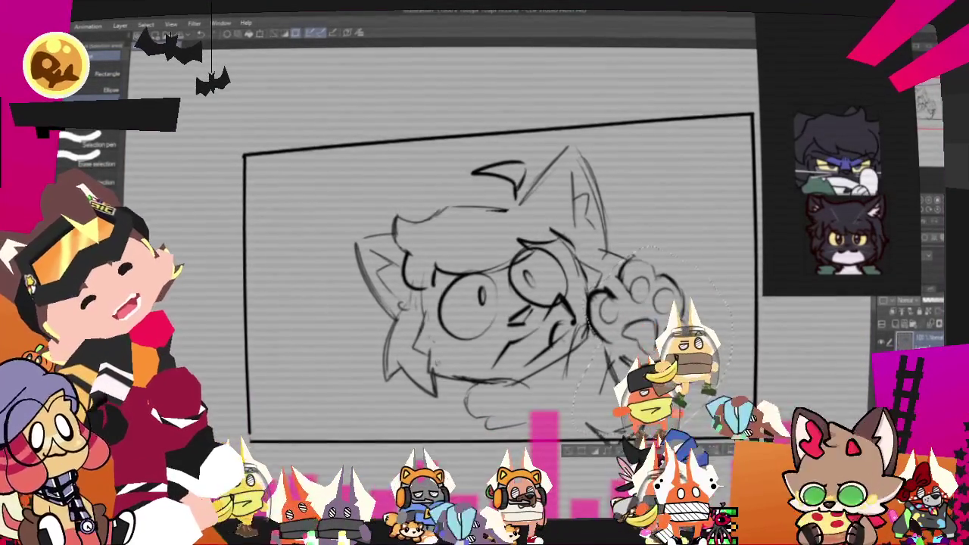
pyautogui.moveTo(651, 333); pyautogui.dragTo(651, 318)
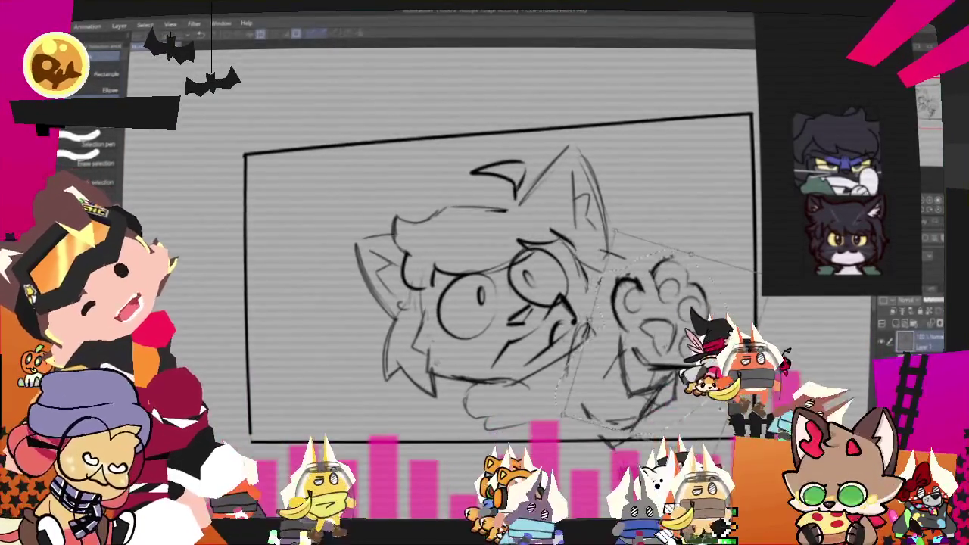
# Commit the paw change and sketch a rough fist at the left of the face.
pyautogui.hotkey('ctrl', 'd')
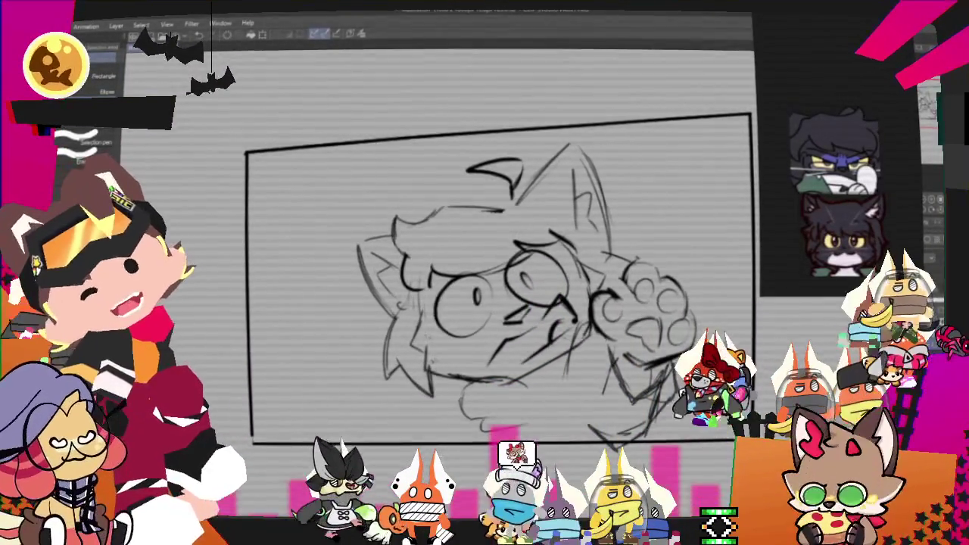
pyautogui.press('p')
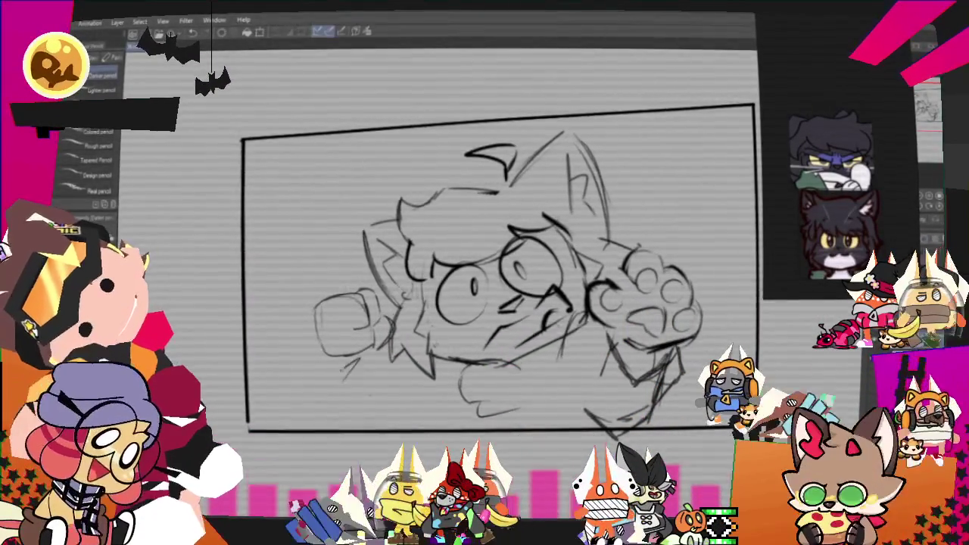
pyautogui.moveTo(333, 383); pyautogui.dragTo(371, 424)
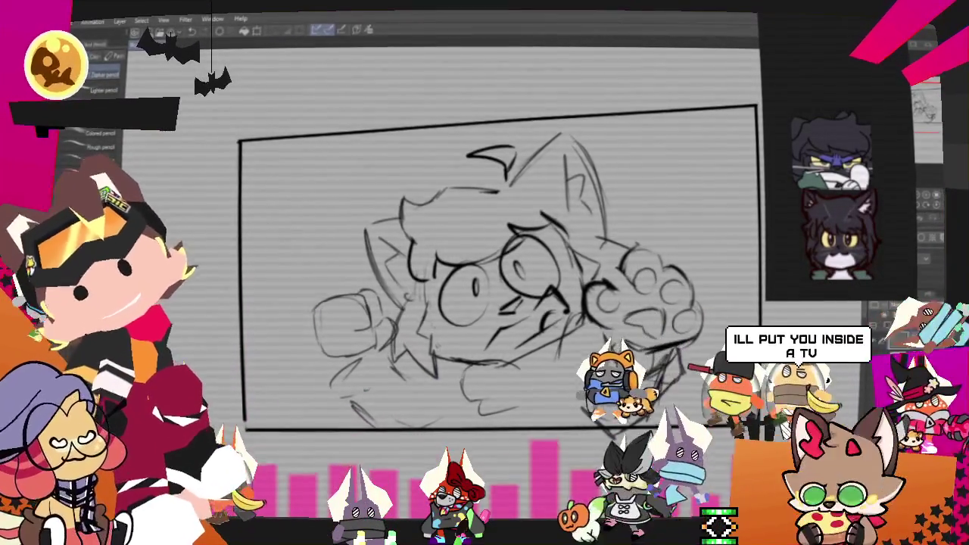
# Select the fist area with an ellipse selection and shift and rotate it down-right.
pyautogui.scroll(-2, 492, 250)
pyautogui.press('m')
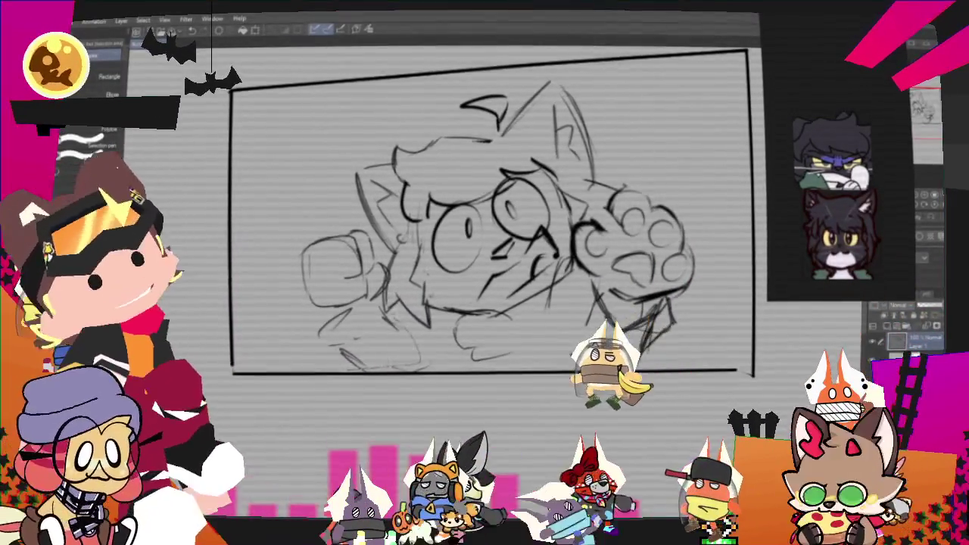
pyautogui.moveTo(265, 205); pyautogui.dragTo(421, 371)
pyautogui.moveTo(344, 288)
pyautogui.mouseDown()
pyautogui.moveTo(379, 325)
pyautogui.moveTo(352, 253)
pyautogui.moveTo(347, 266)
pyautogui.mouseUp()
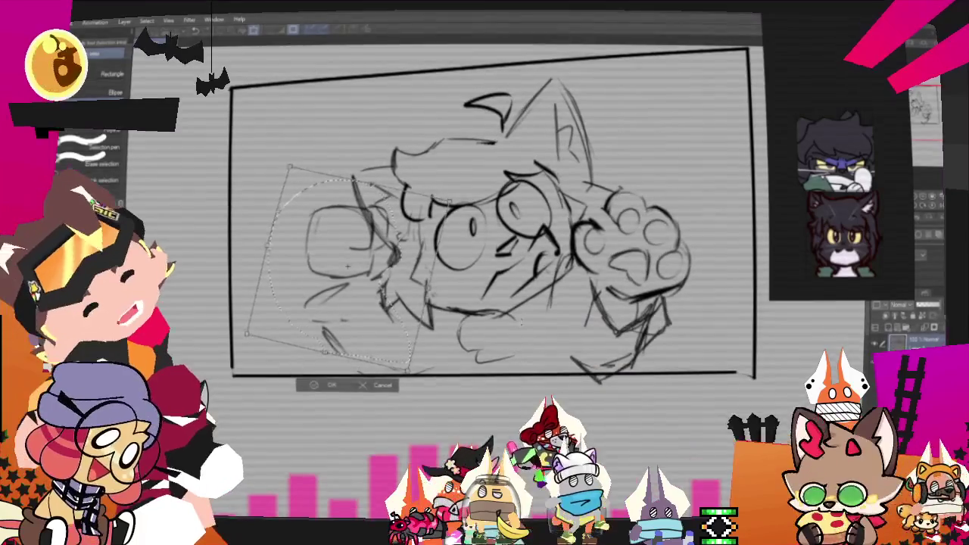
# Commit the rotated fist, switch between pencil and pen brushes, then freehand-select the paw sketch.
pyautogui.click(328, 386)
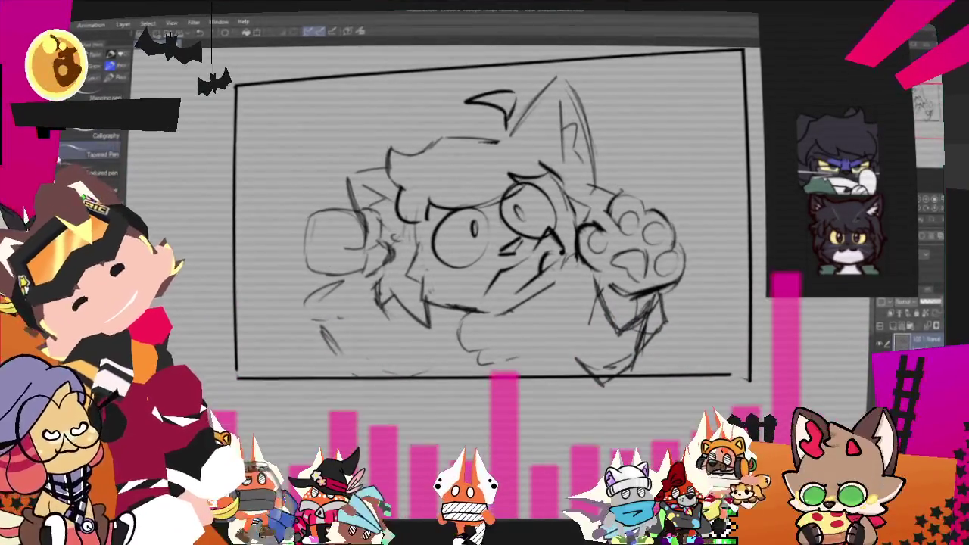
pyautogui.press('p')
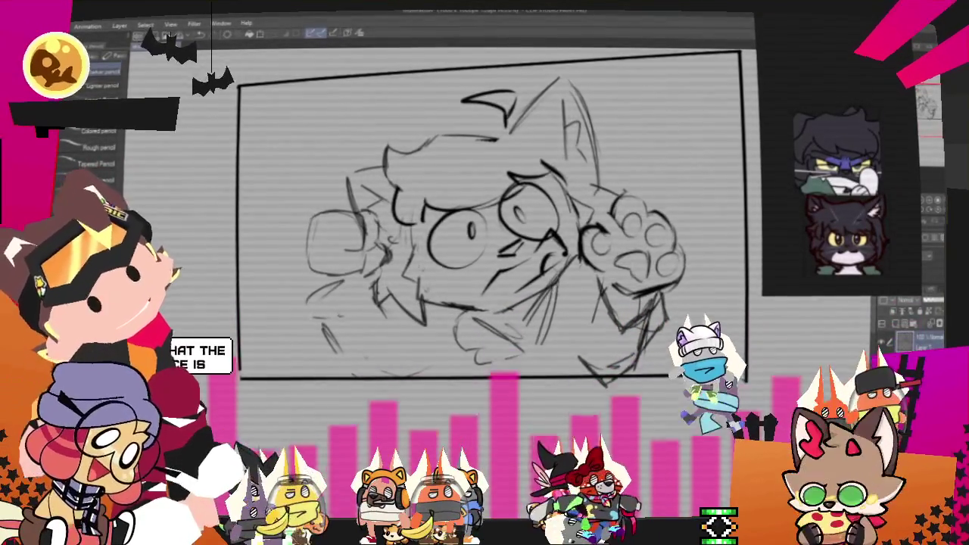
pyautogui.press('p')
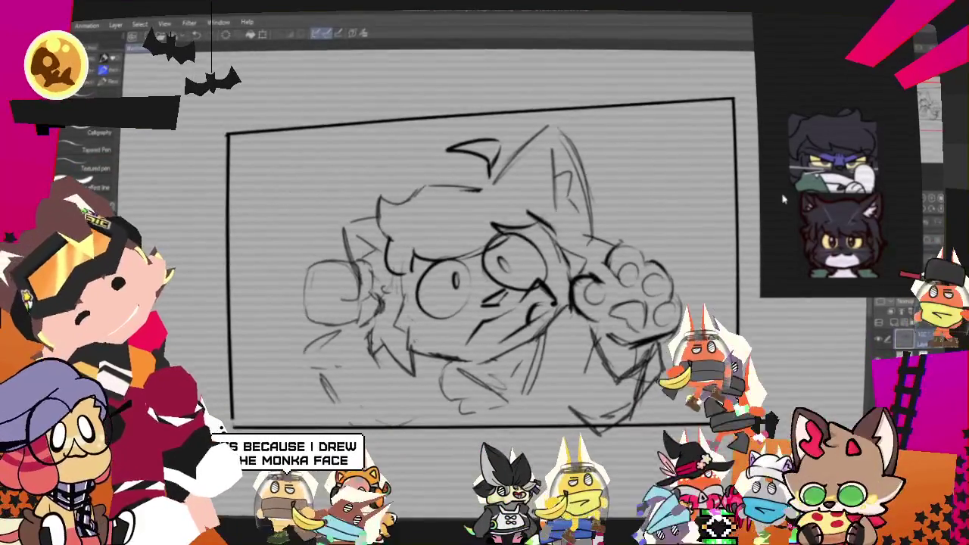
pyautogui.press('p')
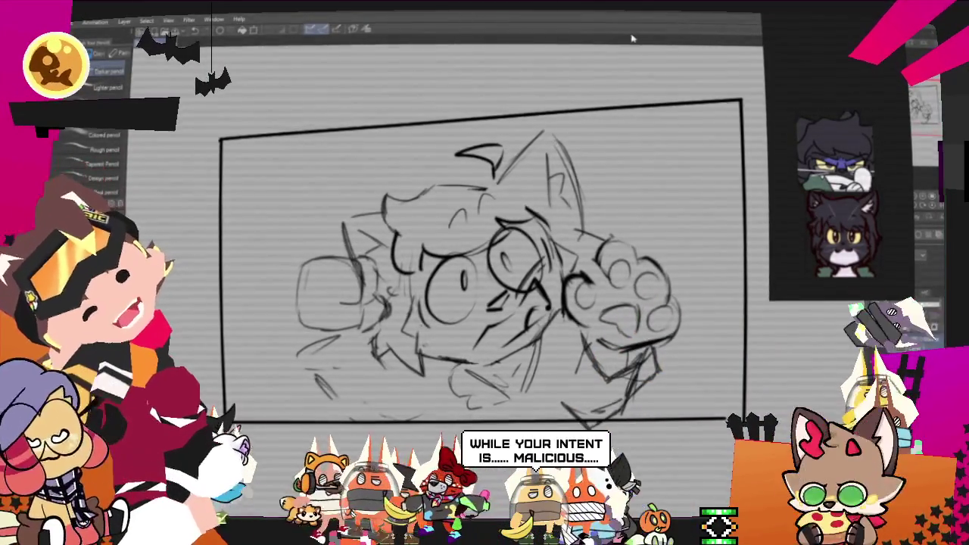
pyautogui.press('m')
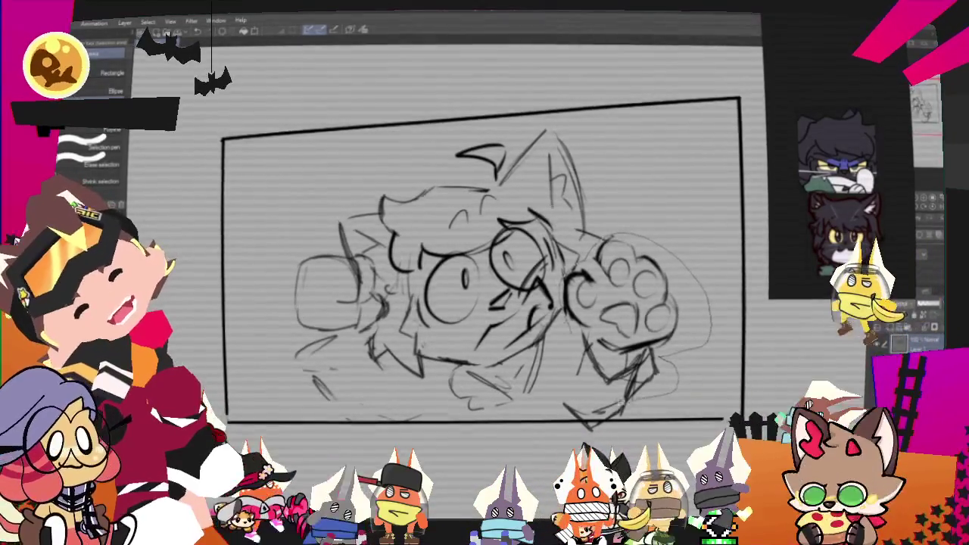
pyautogui.moveTo(606, 235); pyautogui.dragTo(579, 340)
# Rotate the selected paw and commit it, then add strokes at the sketch's left edge.
pyautogui.click(670, 419)
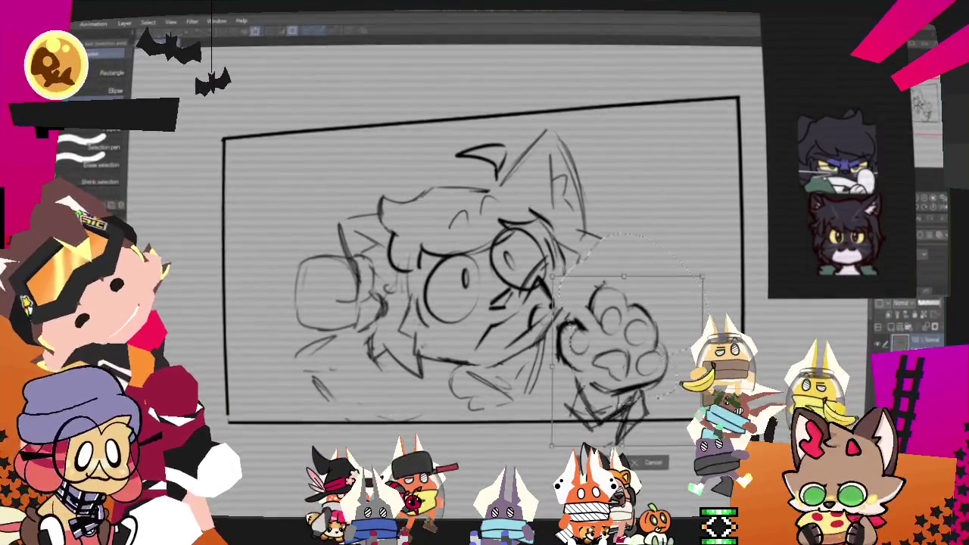
pyautogui.moveTo(715, 277); pyautogui.dragTo(718, 273)
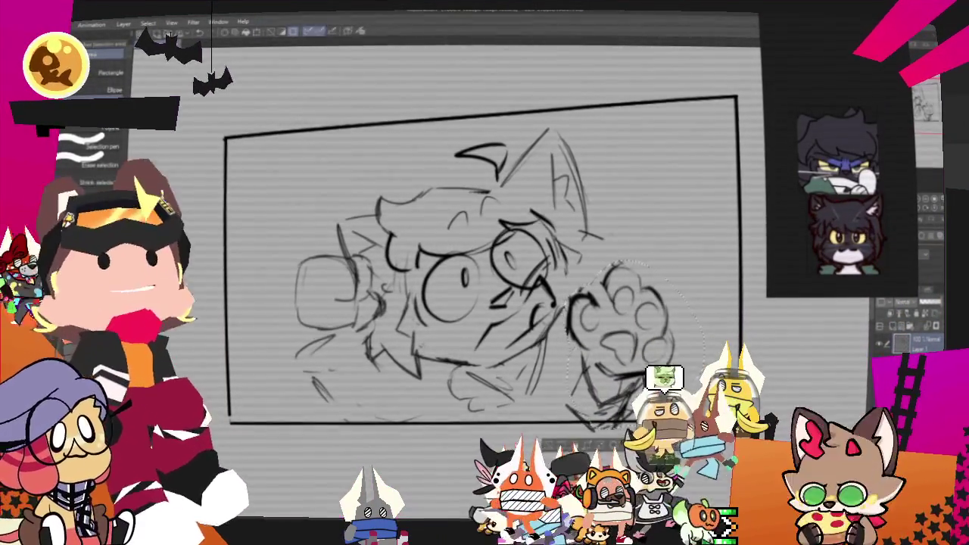
pyautogui.press('Return')
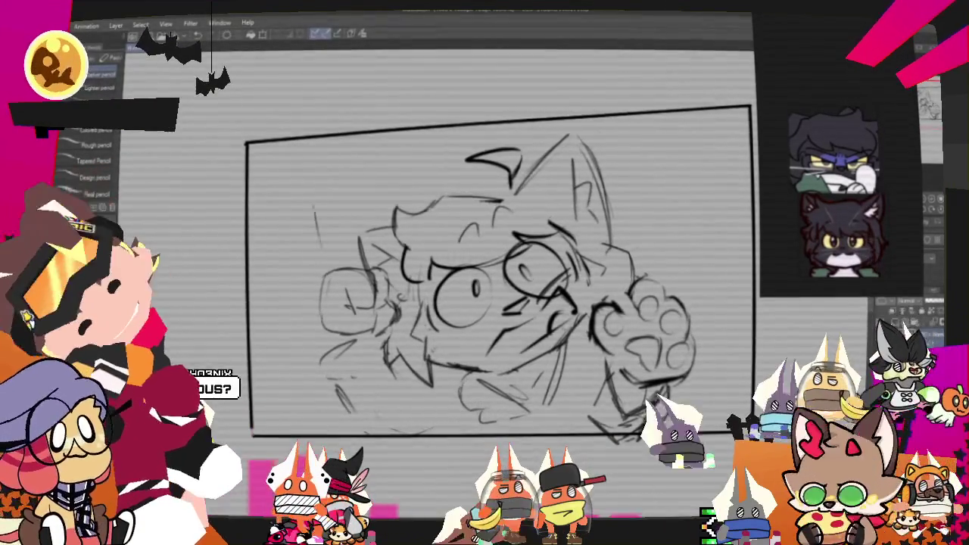
pyautogui.moveTo(314, 198)
pyautogui.mouseDown()
pyautogui.moveTo(314, 263)
pyautogui.moveTo(330, 223)
pyautogui.mouseUp()
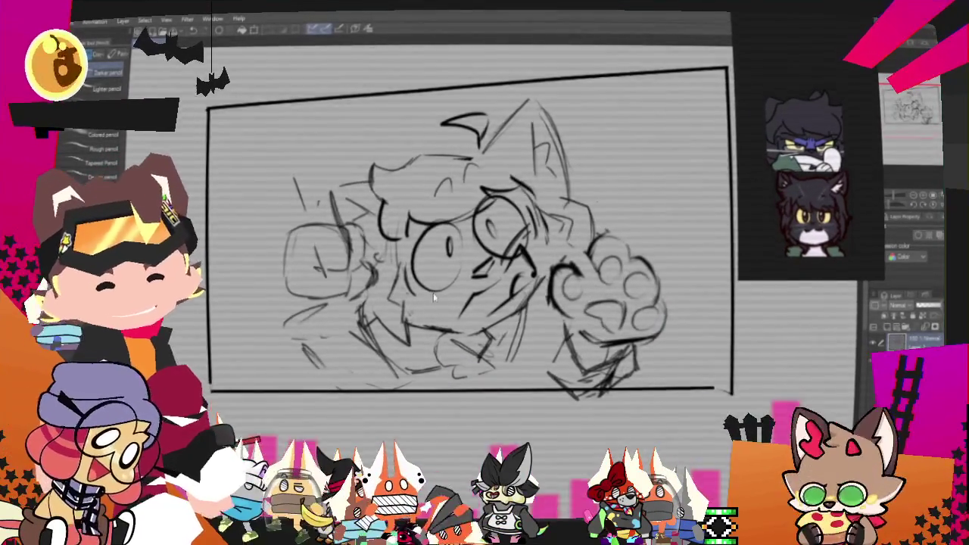
# Move the whole sketch toward the page's right and draw an arc to its left.
pyautogui.hotkey('ctrl', '-')
pyautogui.scroll(-1, 451, 371)
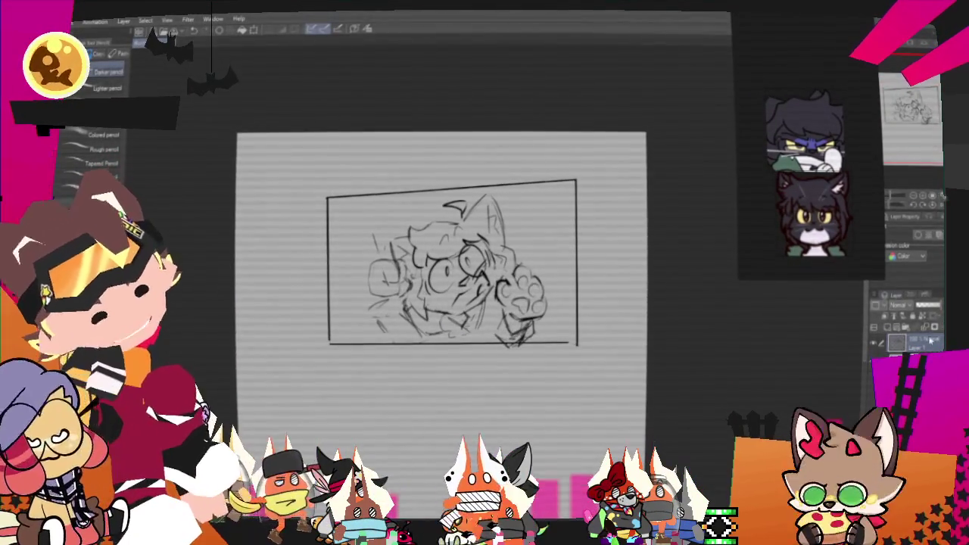
pyautogui.hotkey('ctrl', 't')
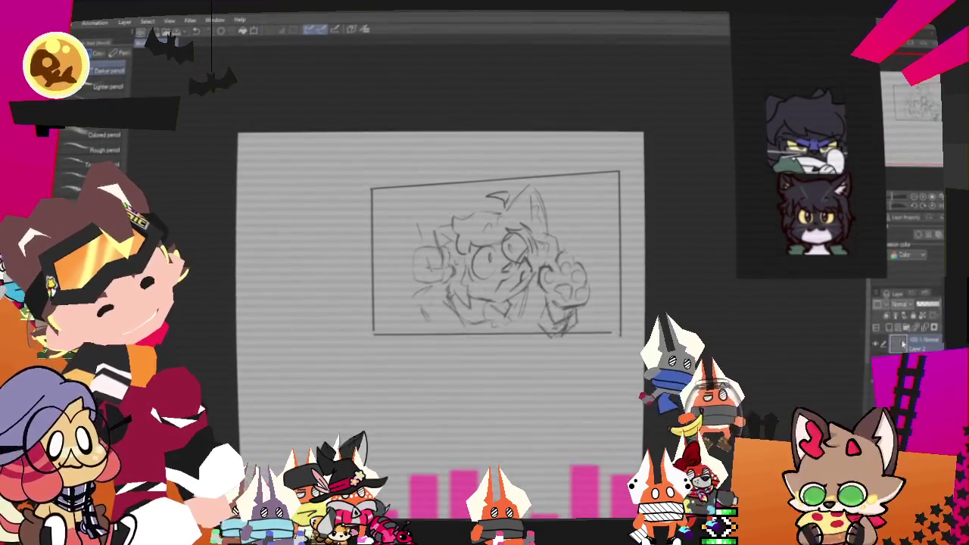
pyautogui.scroll(1, 373, 347)
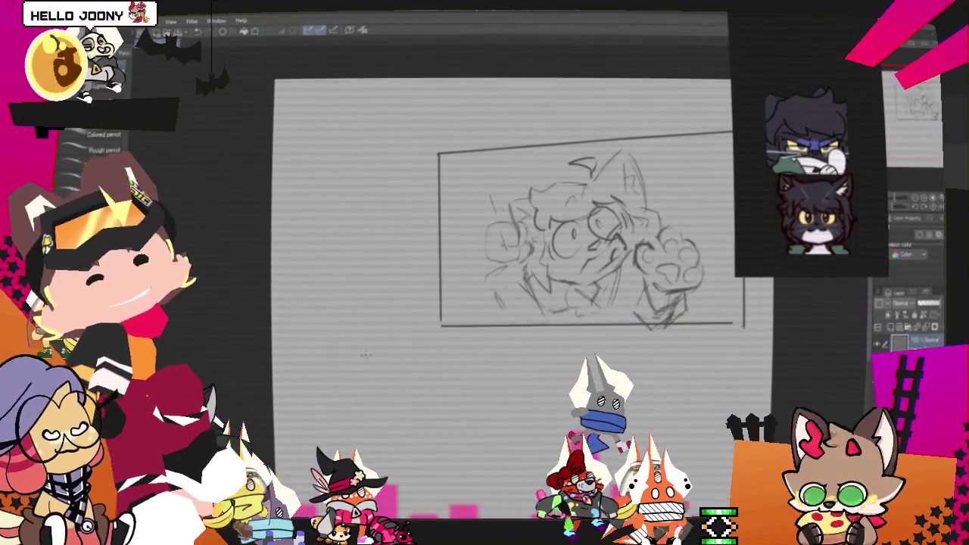
pyautogui.moveTo(366, 354); pyautogui.dragTo(392, 370)
pyautogui.moveTo(282, 342); pyautogui.dragTo(365, 235)
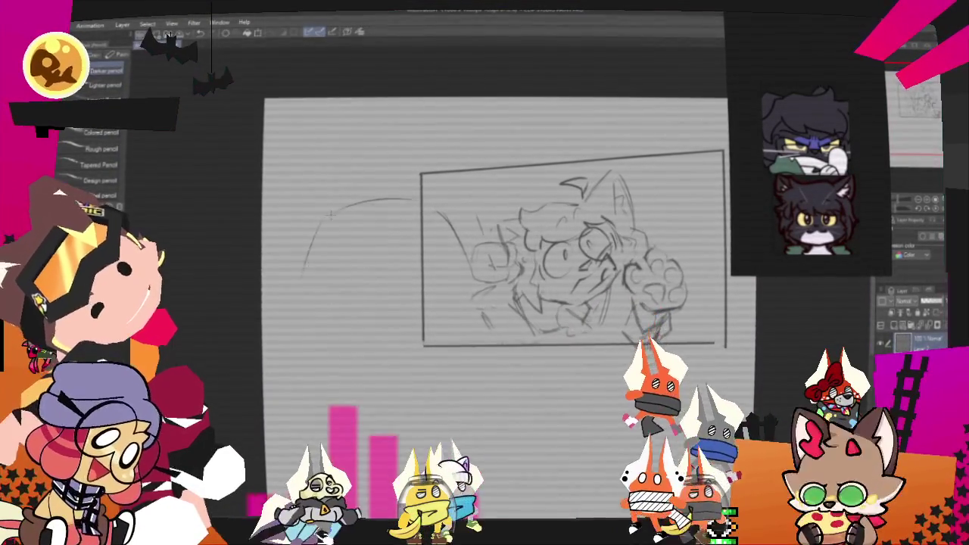
# Draw a large arc under the sketch and an angled line above the frame's top-left.
pyautogui.moveTo(282, 333); pyautogui.dragTo(513, 312)
pyautogui.moveTo(418, 165); pyautogui.dragTo(514, 198)
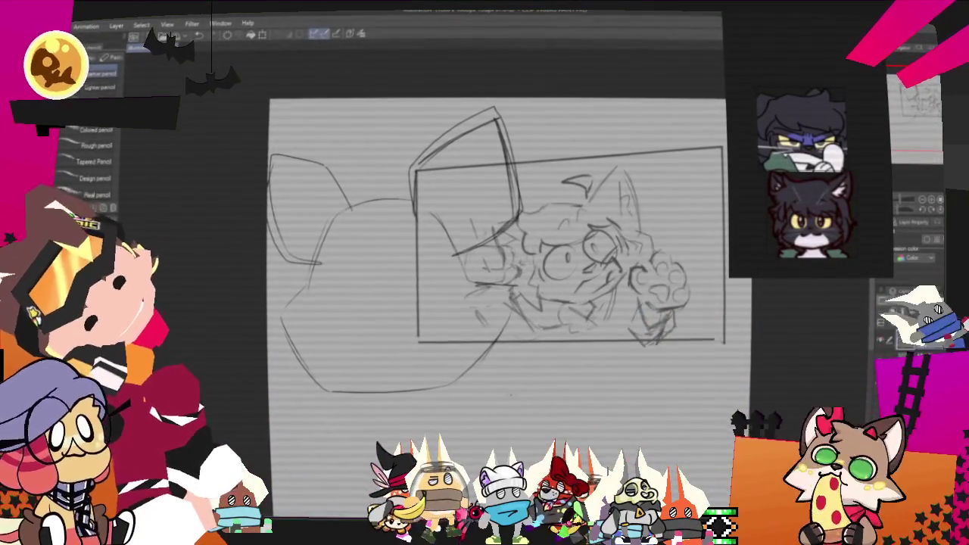
pyautogui.scroll(-2, 497, 250)
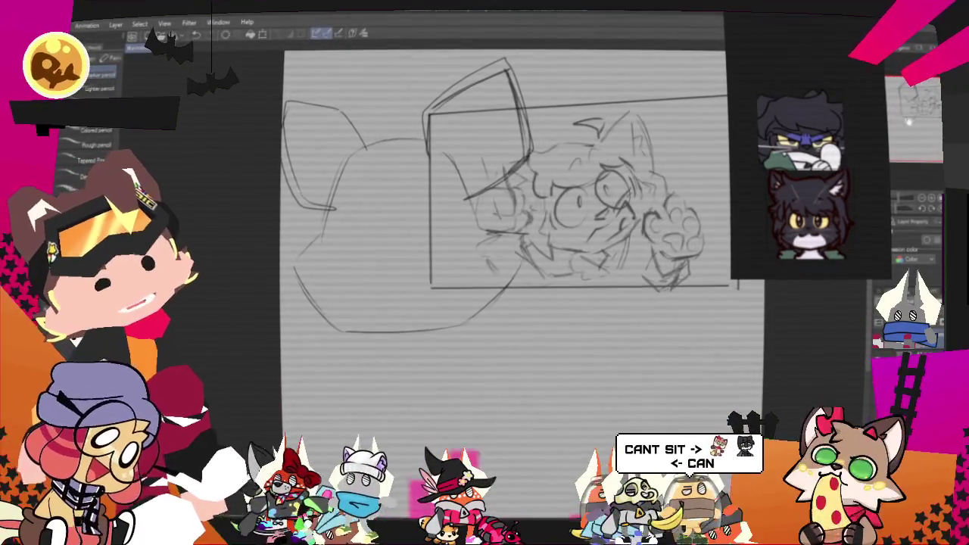
pyautogui.scroll(-2, 499, 227)
pyautogui.hscroll(-1, 499, 227)
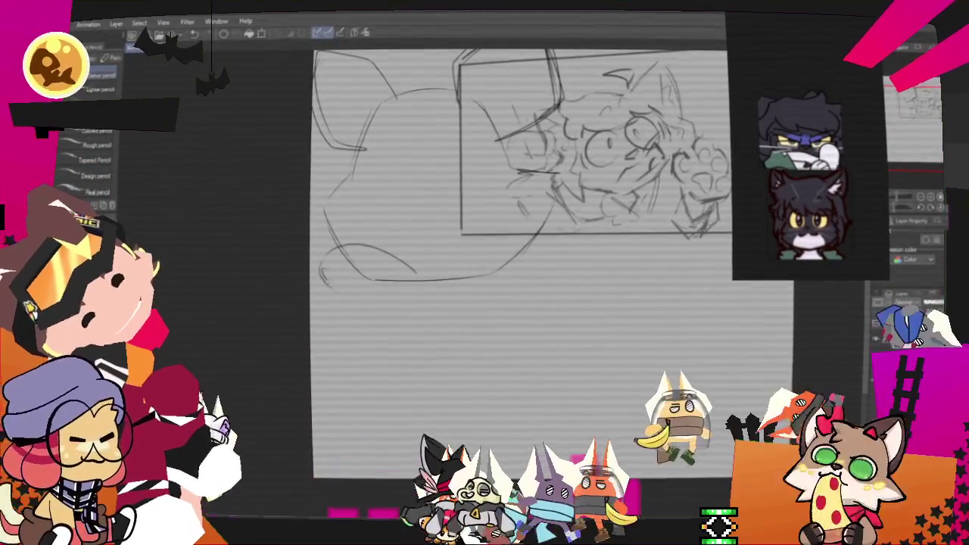
# Add body strokes below the head, a line curving down the right, and a small oval.
pyautogui.moveTo(379, 311)
pyautogui.mouseDown()
pyautogui.moveTo(424, 286)
pyautogui.moveTo(492, 282)
pyautogui.moveTo(485, 305)
pyautogui.mouseUp()
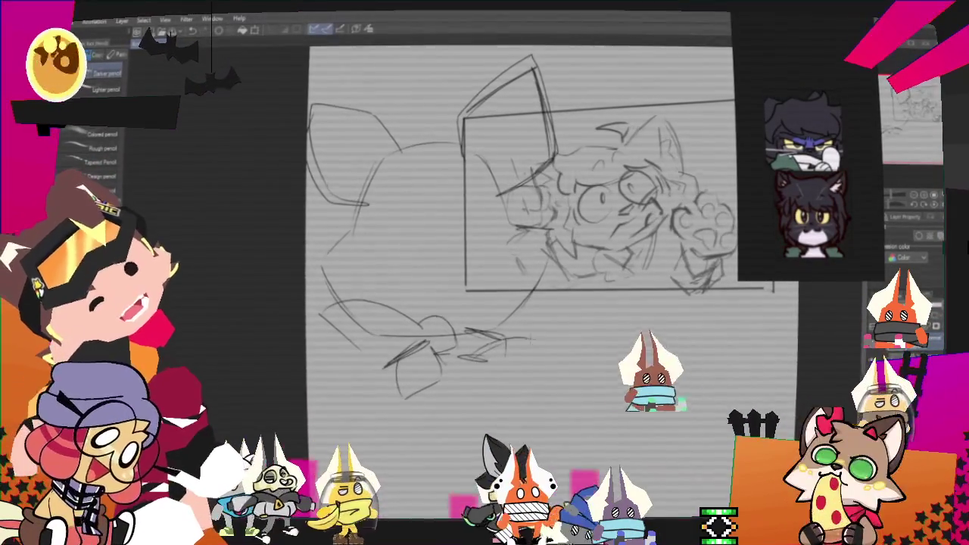
pyautogui.moveTo(536, 401); pyautogui.dragTo(477, 446)
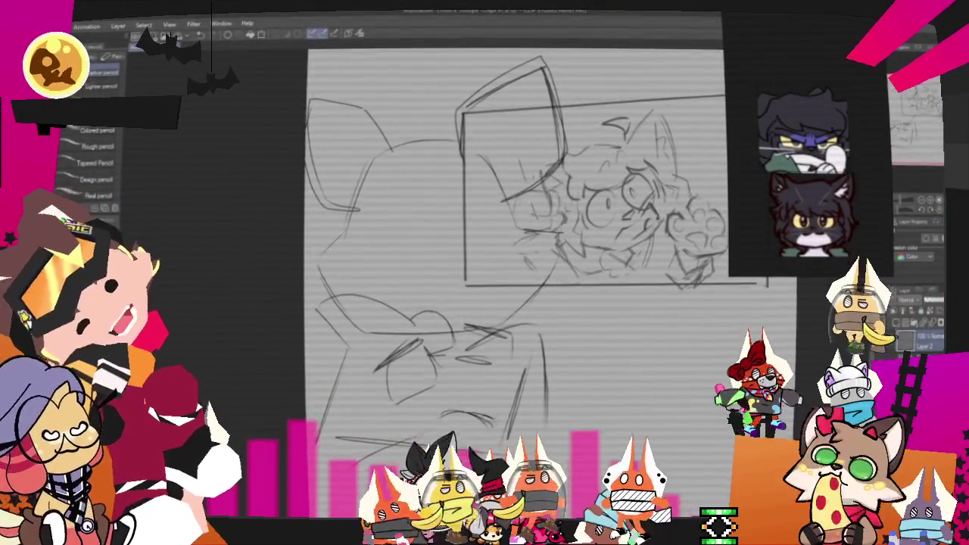
pyautogui.moveTo(435, 417); pyautogui.dragTo(491, 424)
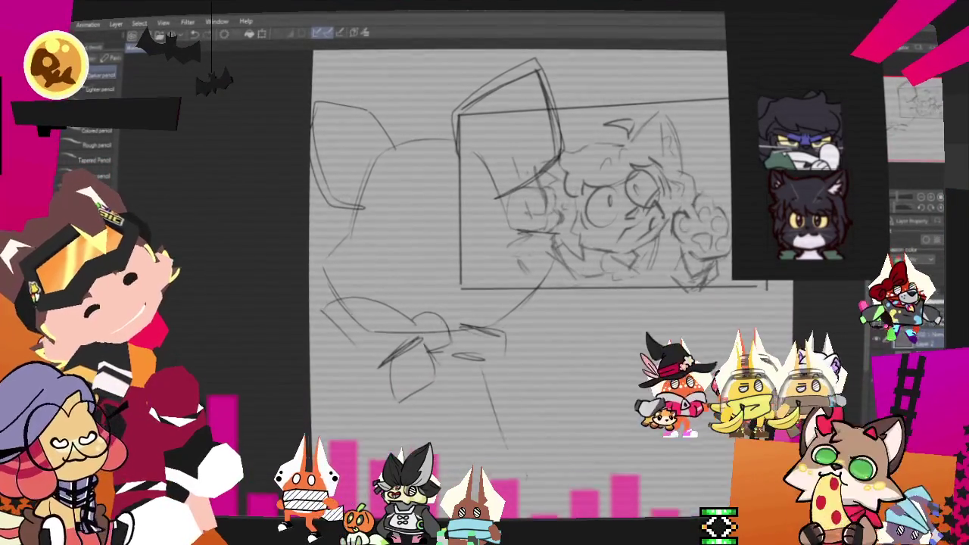
pyautogui.moveTo(486, 369); pyautogui.dragTo(531, 460)
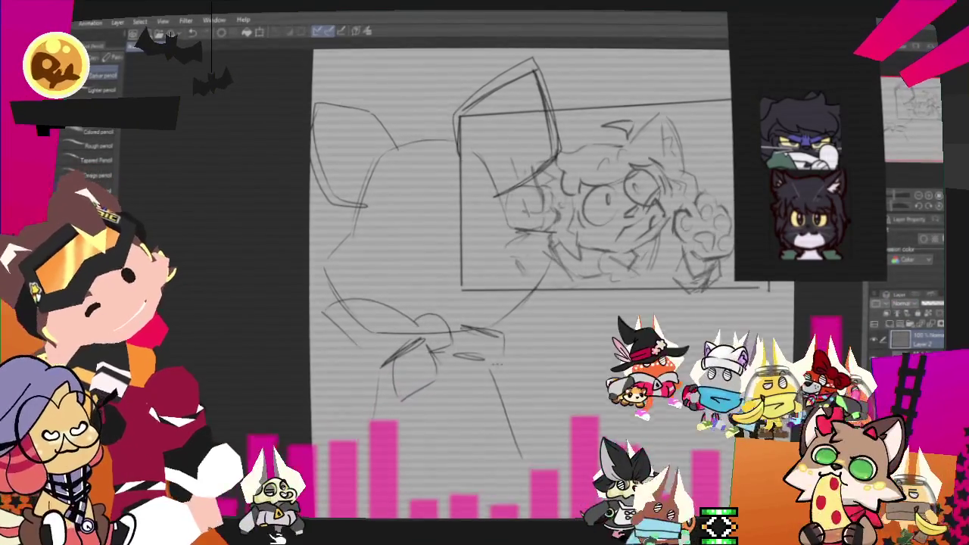
pyautogui.rightClick(479, 303)
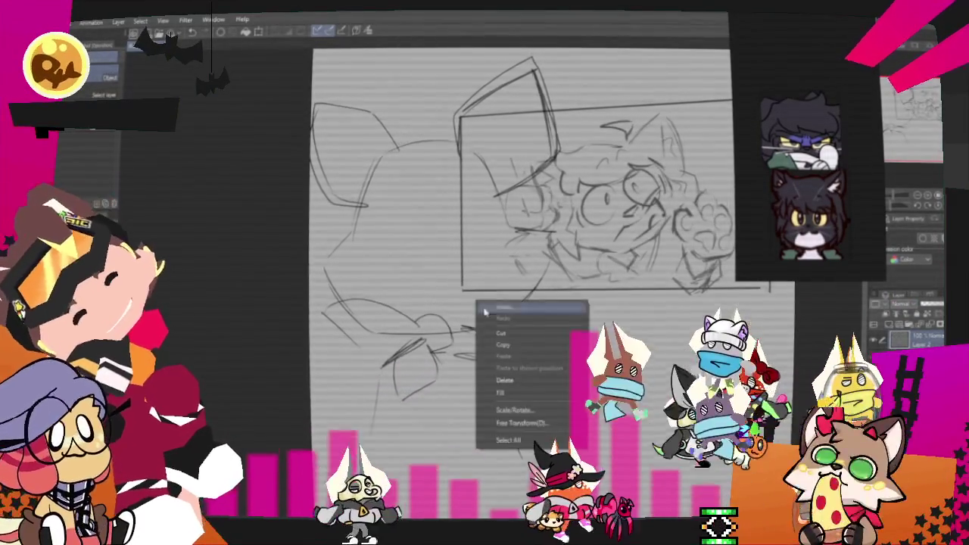
# Stretch and skew the outline layer's left side outward to widen the big head.
pyautogui.click(522, 401)
pyautogui.moveTo(309, 258); pyautogui.dragTo(262, 267)
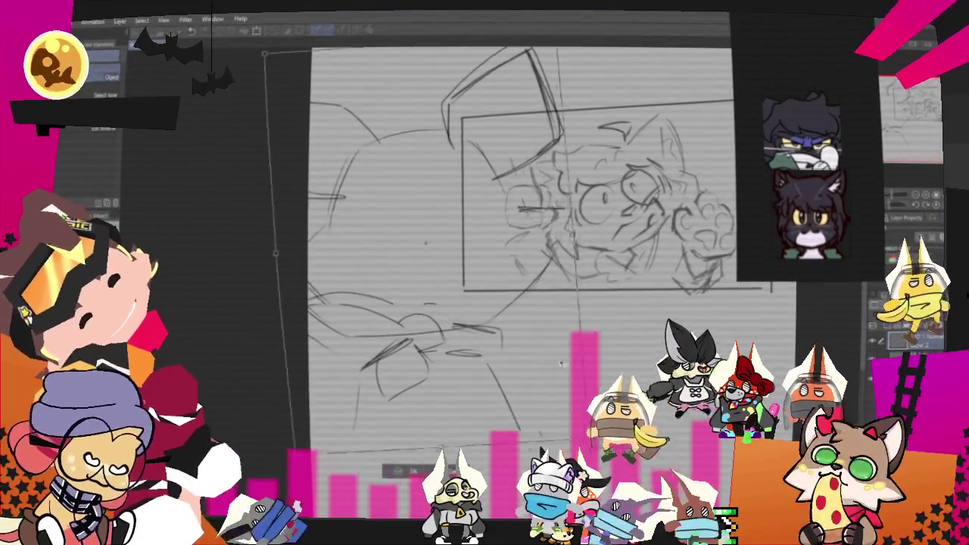
pyautogui.moveTo(261, 266)
pyautogui.mouseDown()
pyautogui.moveTo(272, 253)
pyautogui.moveTo(270, 329)
pyautogui.mouseUp()
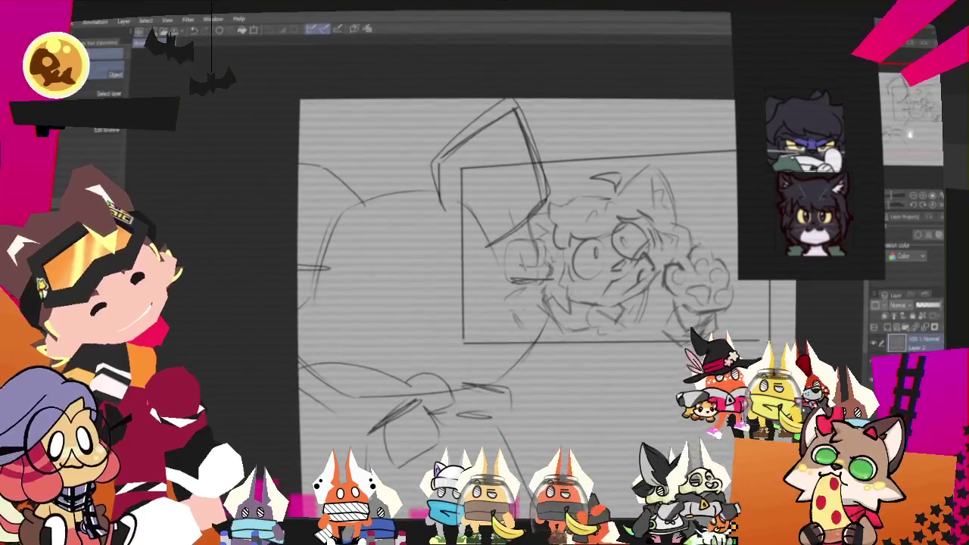
# Draw a pencil frame line along the top and right of the sketch.
pyautogui.scroll(1, 484, 250)
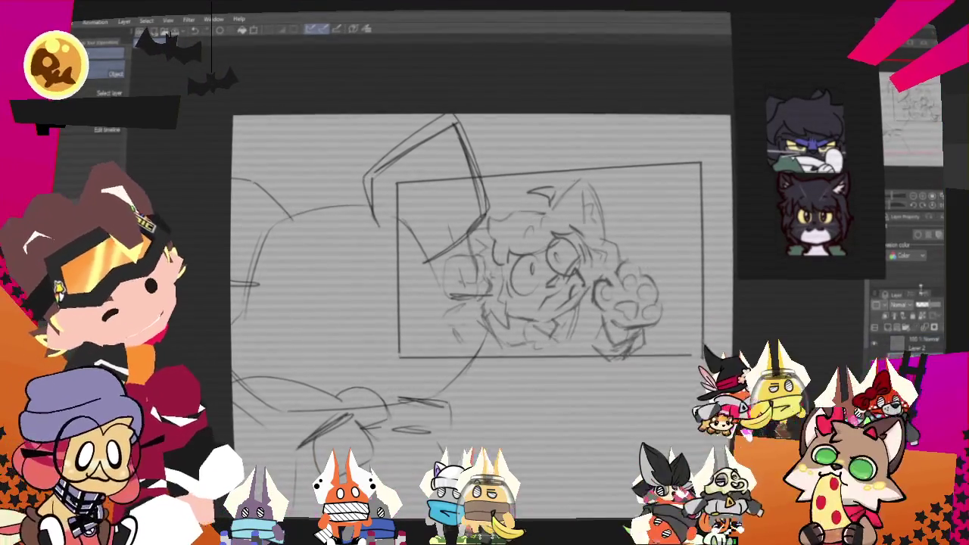
pyautogui.moveTo(484, 272); pyautogui.dragTo(442, 261)
pyautogui.press('p')
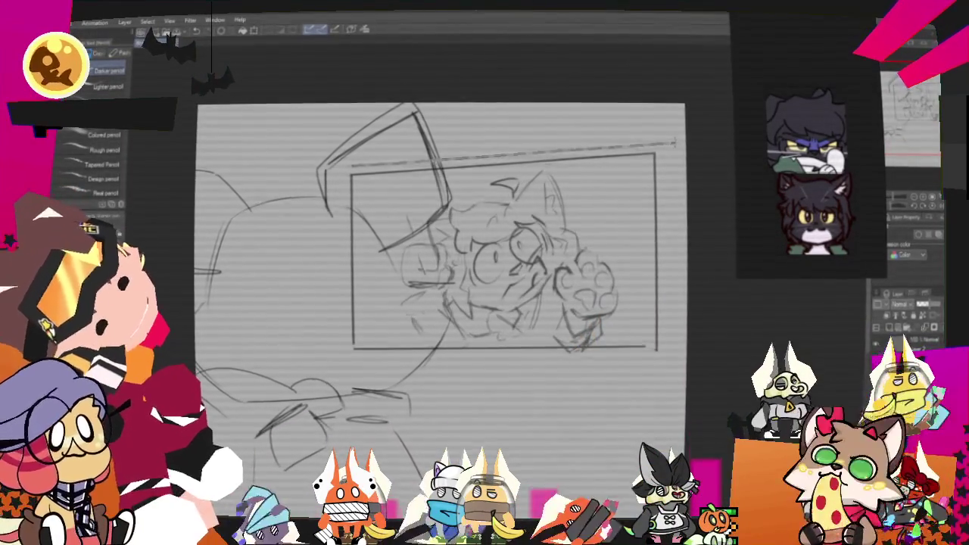
pyautogui.moveTo(348, 163); pyautogui.dragTo(678, 185)
# Finish the frame's right side and bottom and add vertical strokes at the right and left.
pyautogui.moveTo(669, 140)
pyautogui.mouseDown()
pyautogui.moveTo(342, 359)
pyautogui.moveTo(340, 165)
pyautogui.mouseUp()
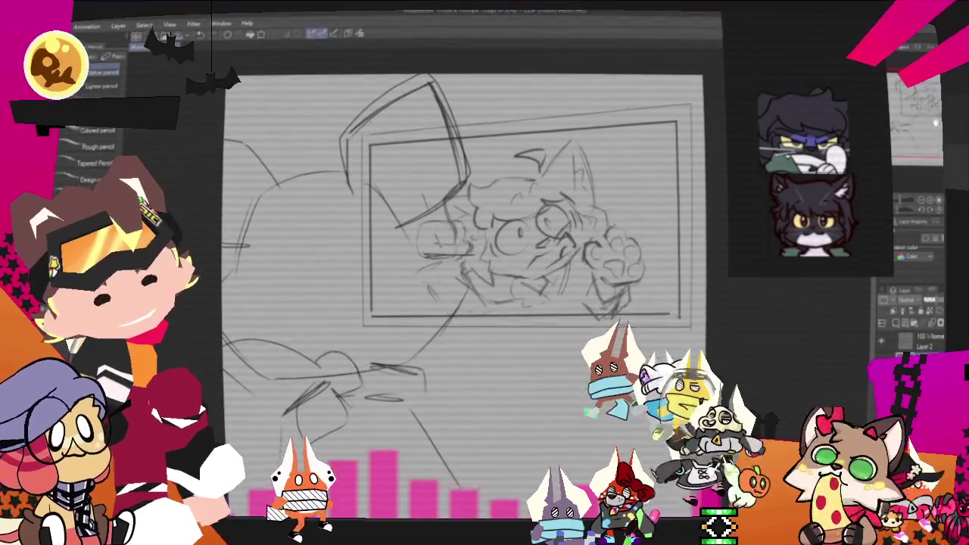
pyautogui.moveTo(582, 332); pyautogui.dragTo(582, 439)
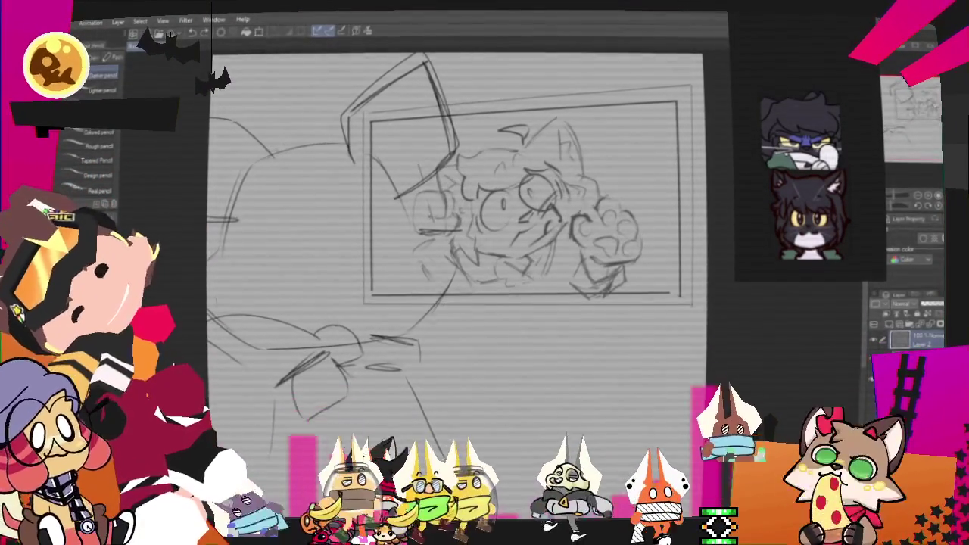
pyautogui.moveTo(244, 172); pyautogui.dragTo(233, 352)
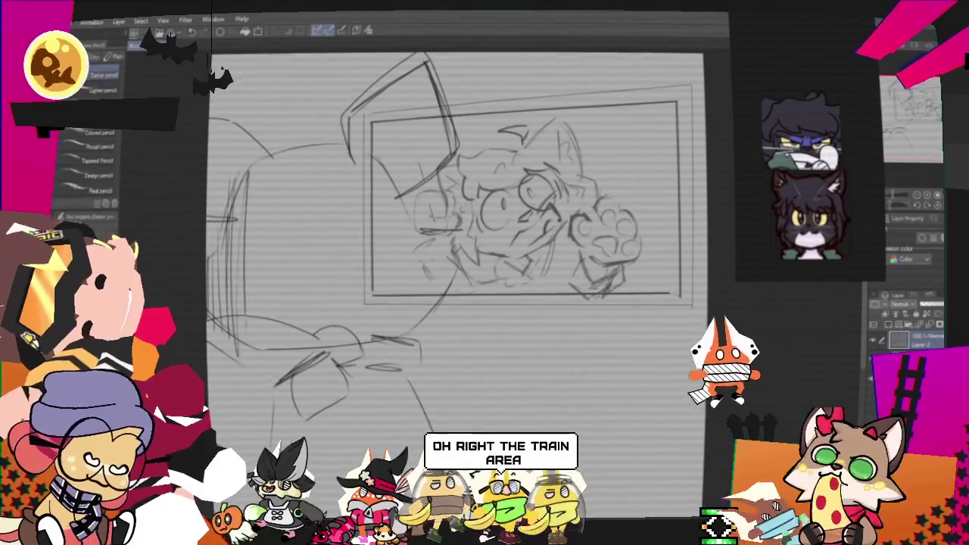
# Hatch vertical strokes across the left side, inside the tilted box, and in the lower left.
pyautogui.moveTo(257, 163)
pyautogui.mouseDown()
pyautogui.moveTo(250, 333)
pyautogui.moveTo(272, 329)
pyautogui.mouseUp()
pyautogui.moveTo(310, 152); pyautogui.dragTo(302, 325)
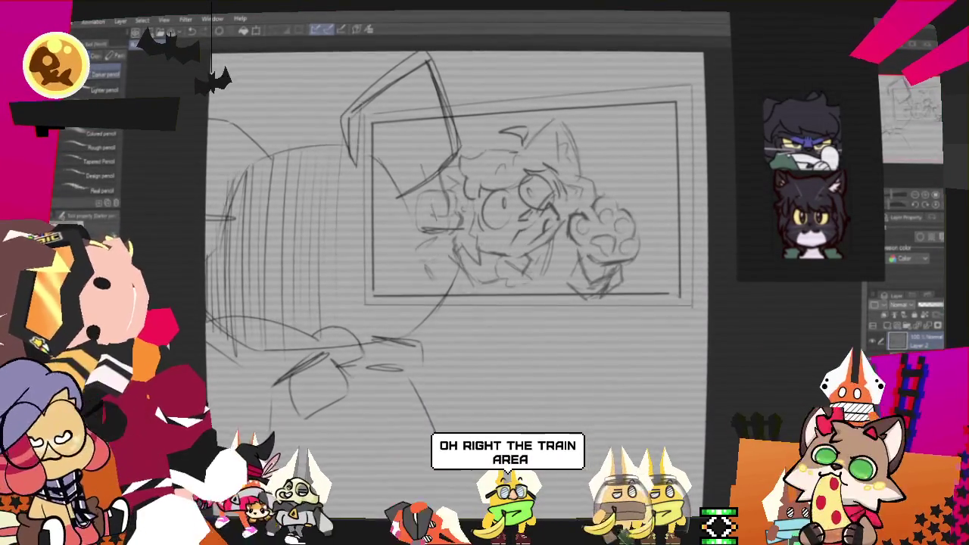
pyautogui.moveTo(392, 82); pyautogui.dragTo(386, 150)
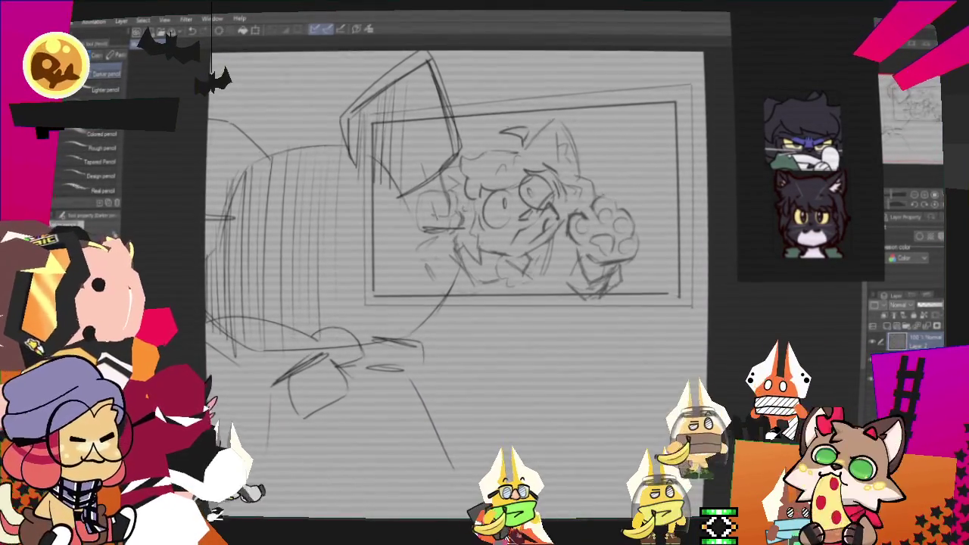
pyautogui.moveTo(292, 439); pyautogui.dragTo(294, 484)
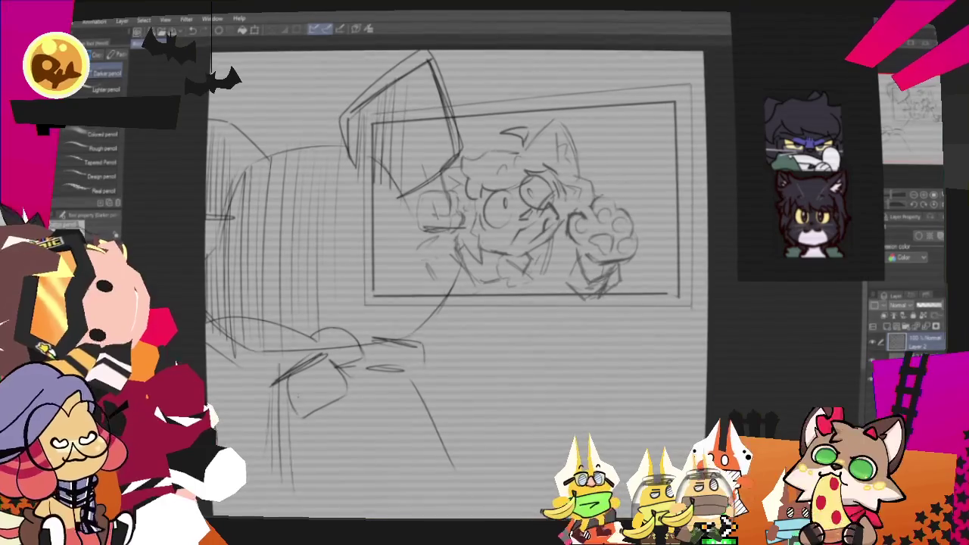
pyautogui.moveTo(337, 398); pyautogui.dragTo(339, 500)
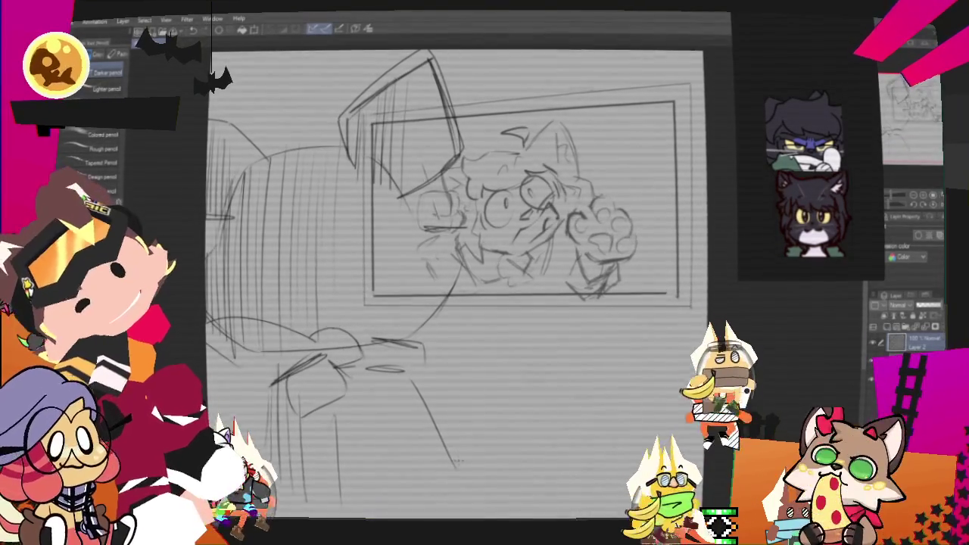
pyautogui.hotkey('ctrl', '-')
pyautogui.hotkey('ctrl', '-')
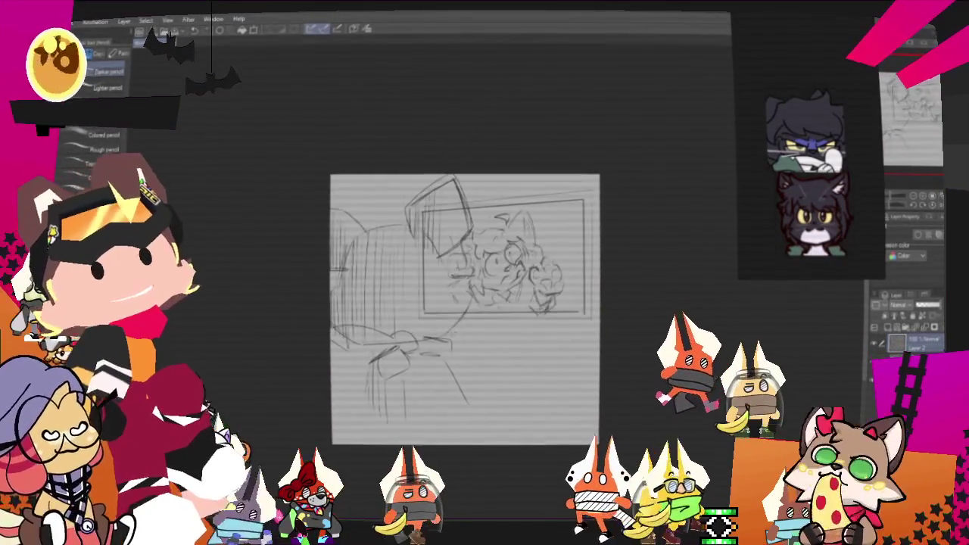
# Zoom back in and scroll over the finished rough sketch.
pyautogui.hotkey('ctrl', '+')
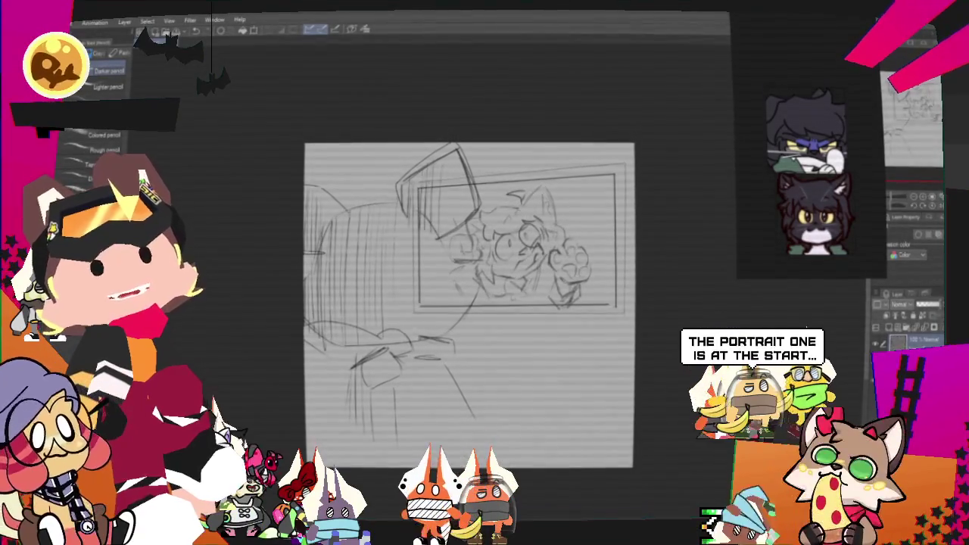
pyautogui.scroll(-1, 547, 223)
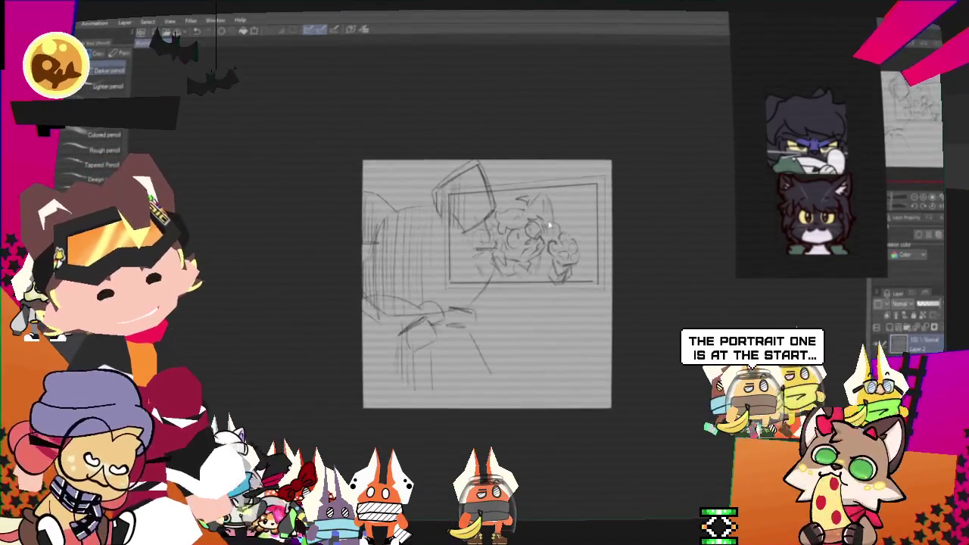
pyautogui.scroll(1, 573, 285)
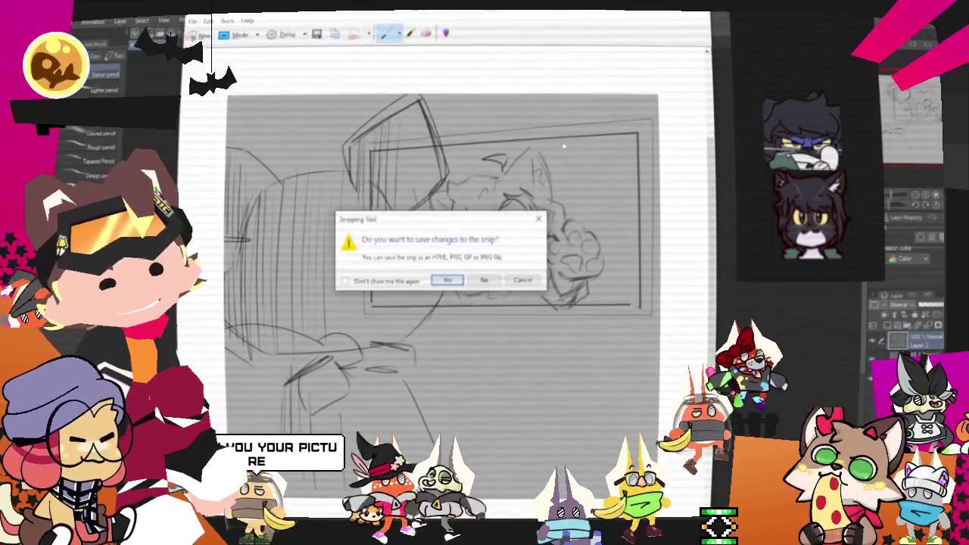
# Discard the snip without saving and start a new empty reference scene.
pyautogui.click(491, 281)
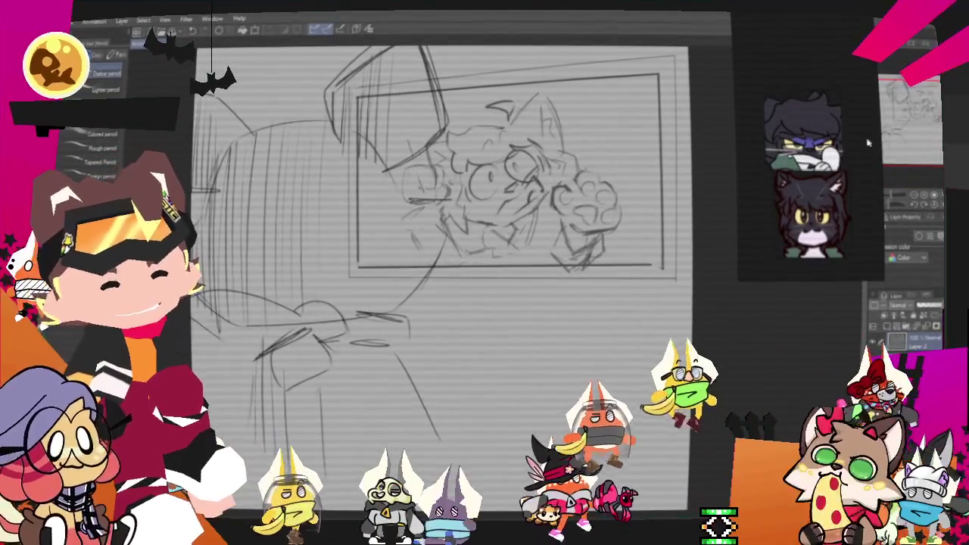
pyautogui.rightClick(819, 167)
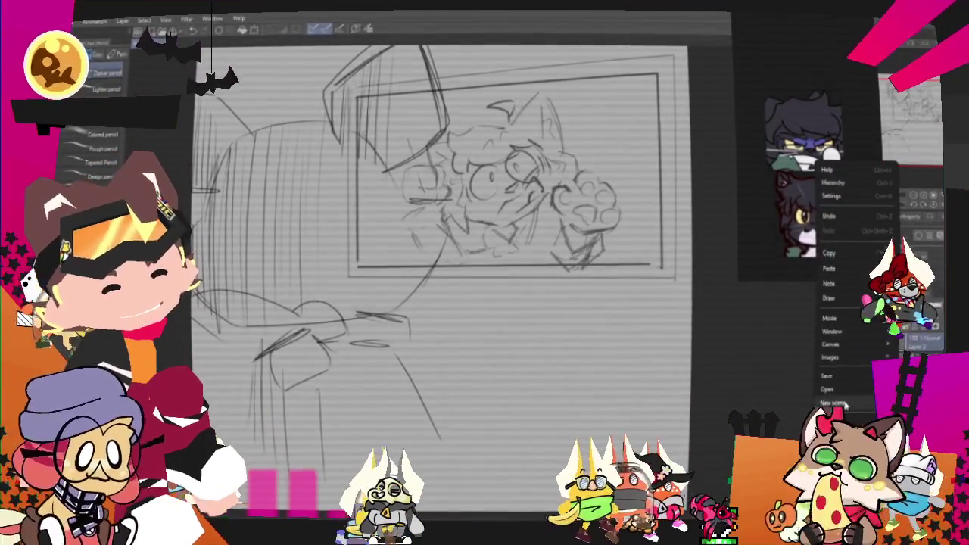
pyautogui.click(830, 357)
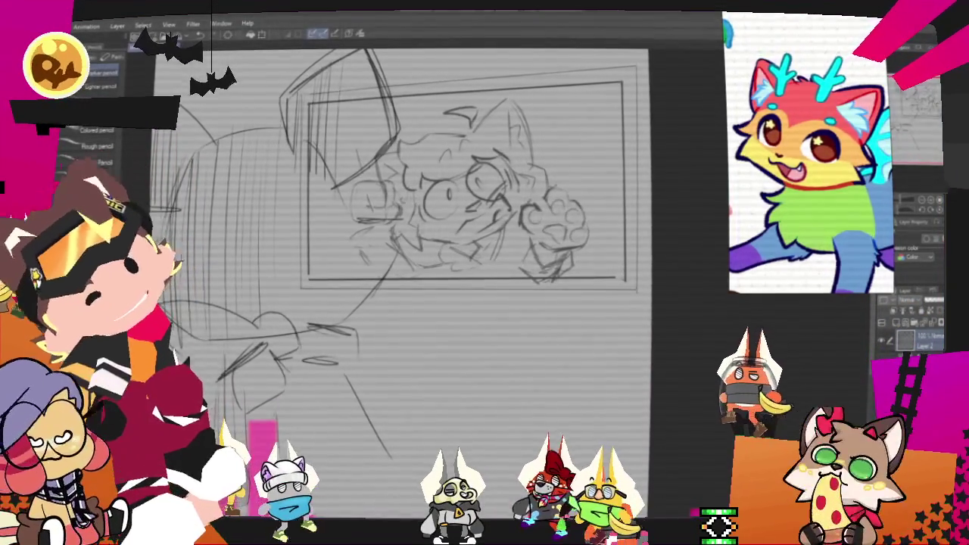
# Reopen PumpkinFaces.clip from the File menu's recent files.
pyautogui.hotkey('alt', 'f')
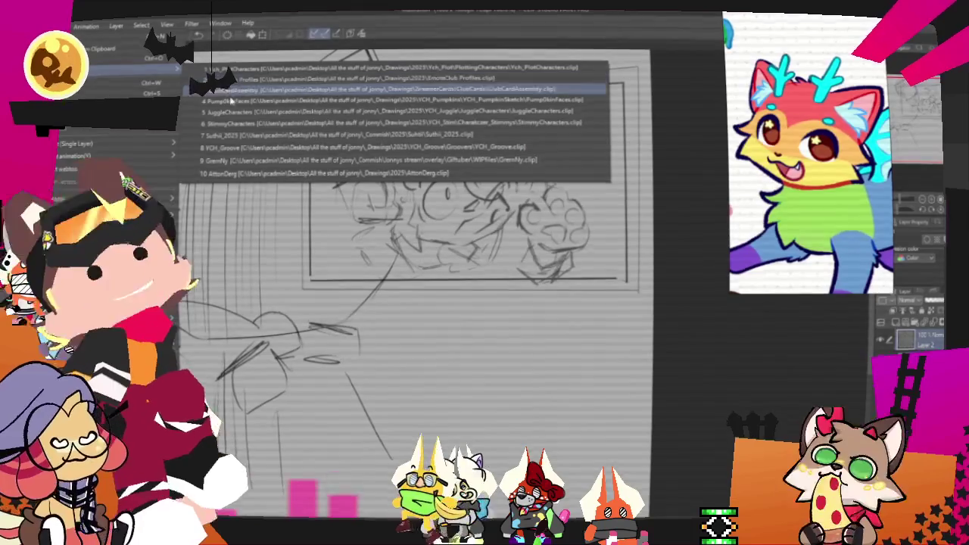
pyautogui.click(242, 105)
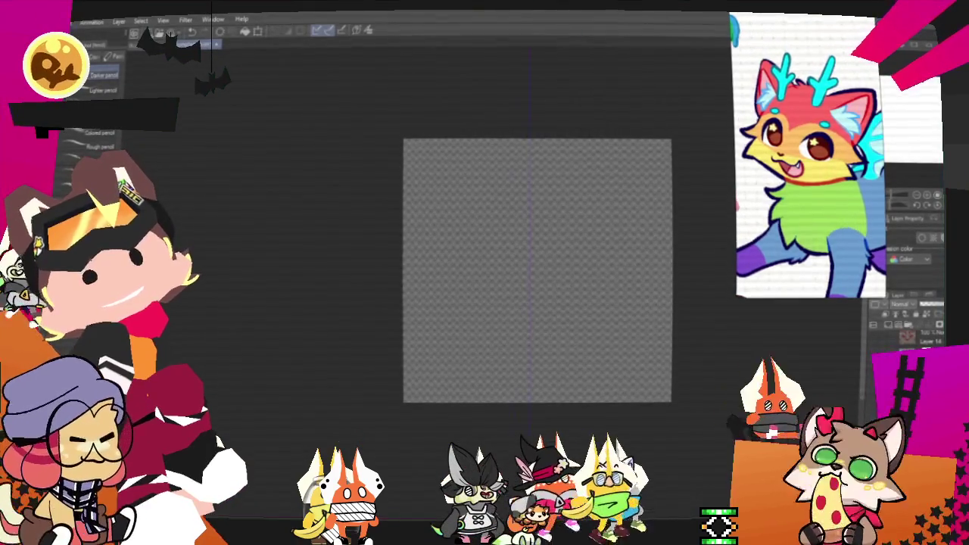
# Switch to the inking pen and try mirrored cyan test strokes and dots, then undo them.
pyautogui.scroll(-2, 543, 435)
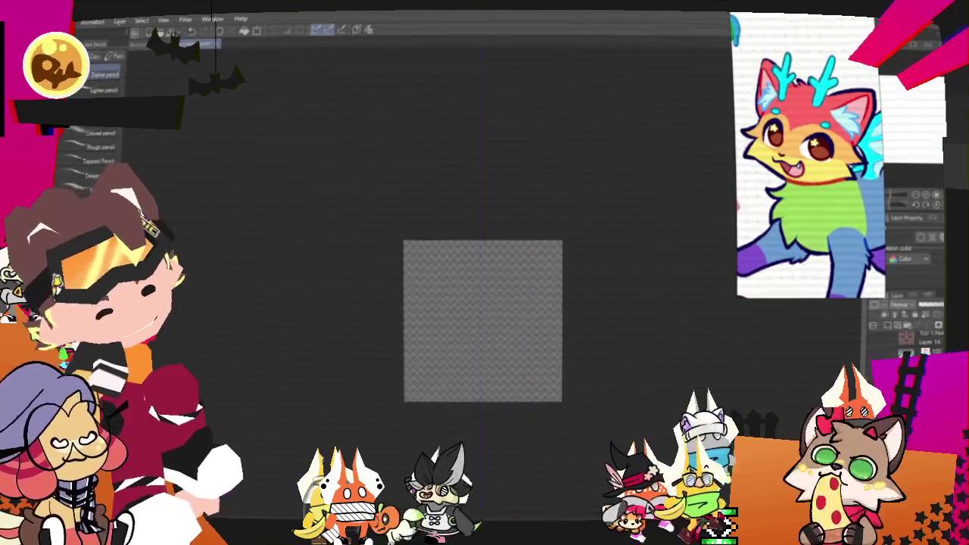
pyautogui.scroll(1, 504, 417)
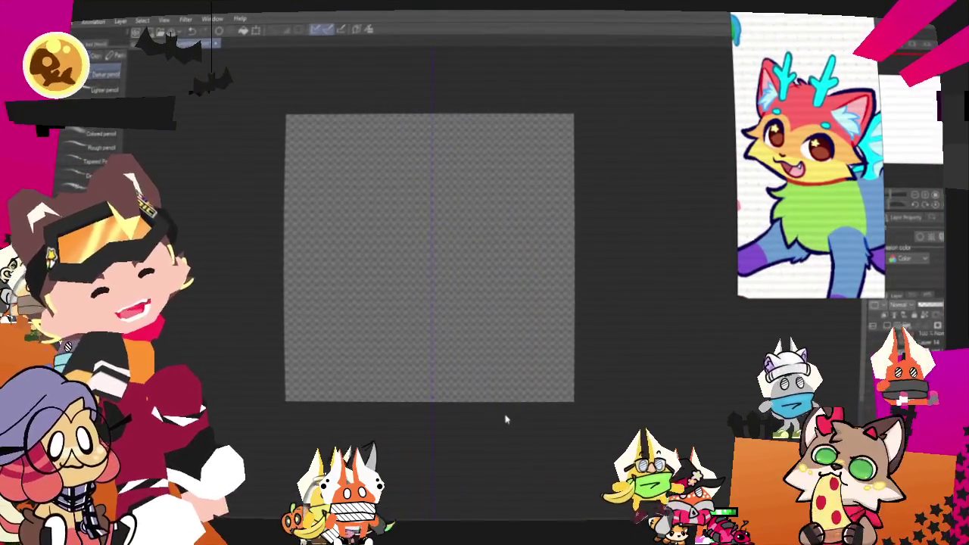
pyautogui.moveTo(429, 257); pyautogui.dragTo(399, 298)
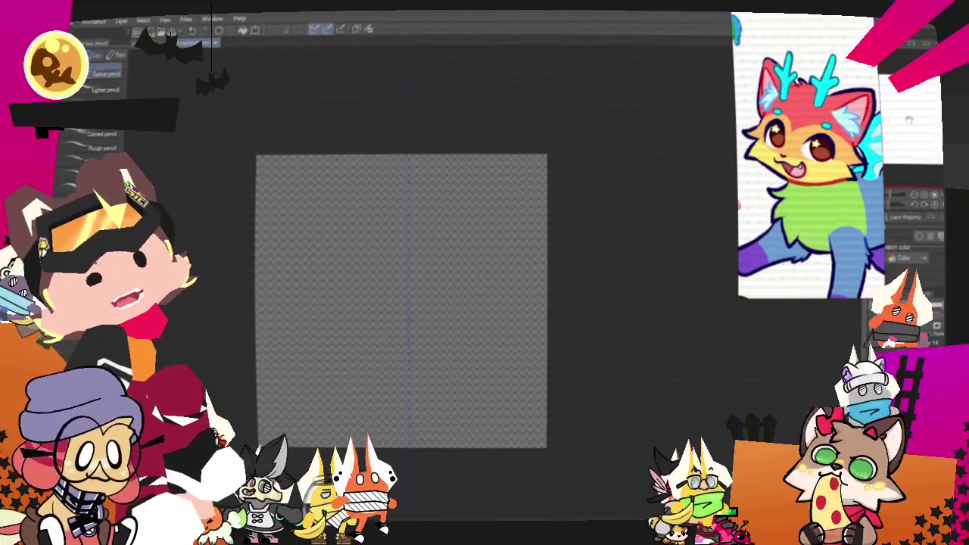
pyautogui.press('p')
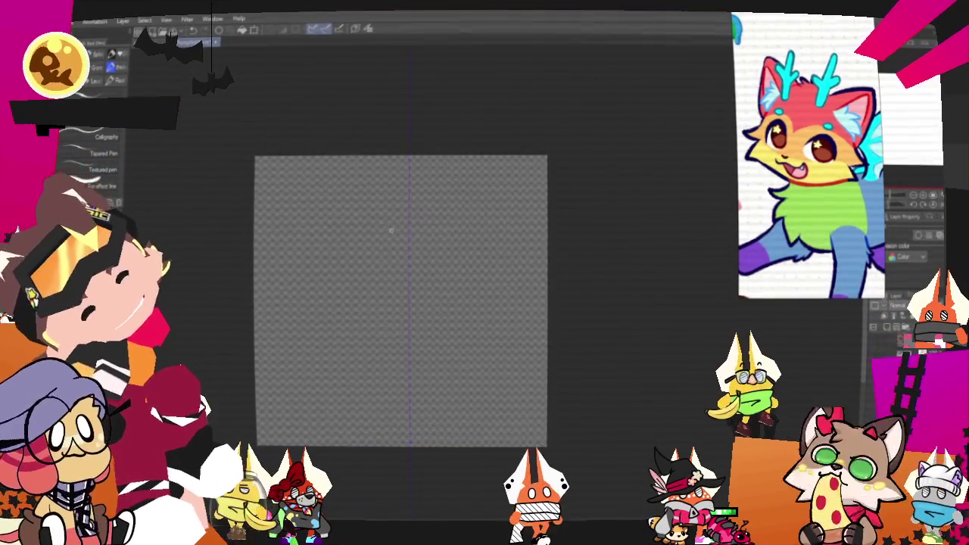
pyautogui.moveTo(355, 186); pyautogui.dragTo(368, 255)
pyautogui.moveTo(461, 186); pyautogui.dragTo(443, 255)
pyautogui.hotkey('ctrl', 'z')
pyautogui.hotkey('ctrl', 'z')
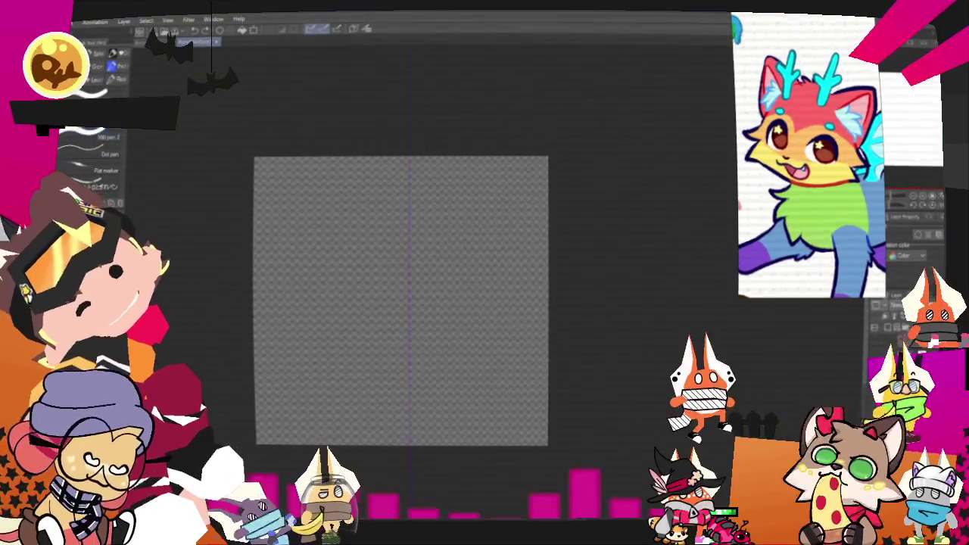
pyautogui.hotkey('ctrl', 'y')
pyautogui.hotkey('ctrl', 'y')
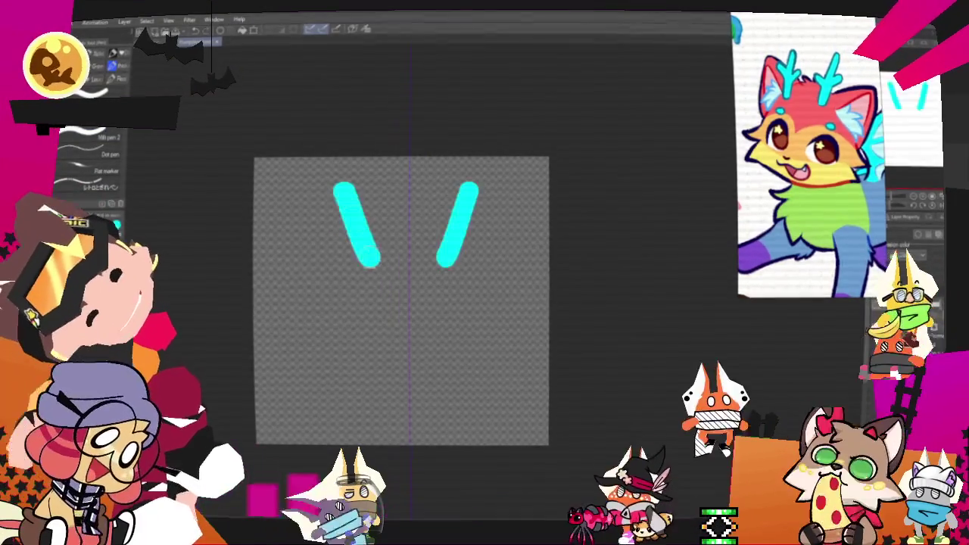
pyautogui.hotkey('ctrl', 'z')
pyautogui.click(314, 349)
pyautogui.hotkey('ctrl', 'z')
# Draw the mirrored cyan eye outlines, undoing and retrying several shapes.
pyautogui.moveTo(322, 367); pyautogui.dragTo(351, 344)
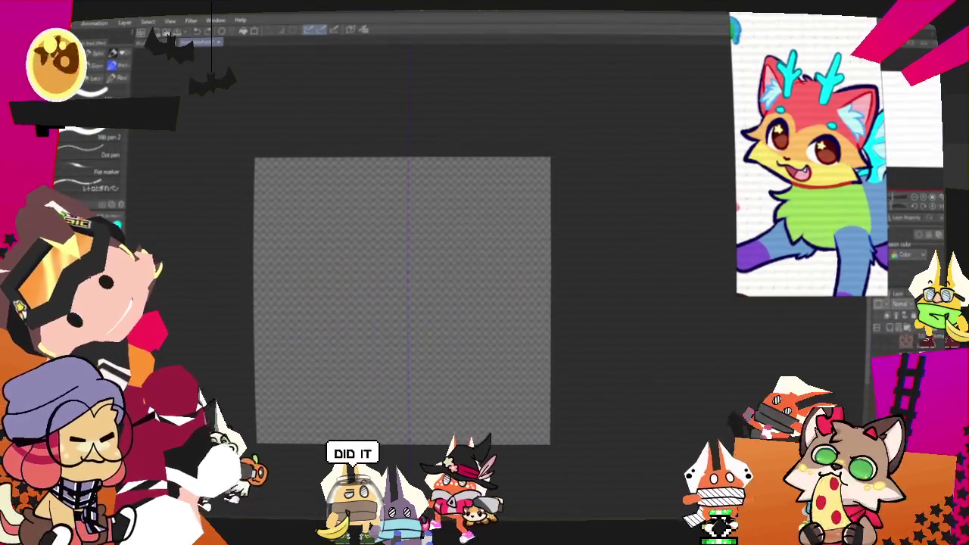
pyautogui.moveTo(318, 376); pyautogui.dragTo(360, 342)
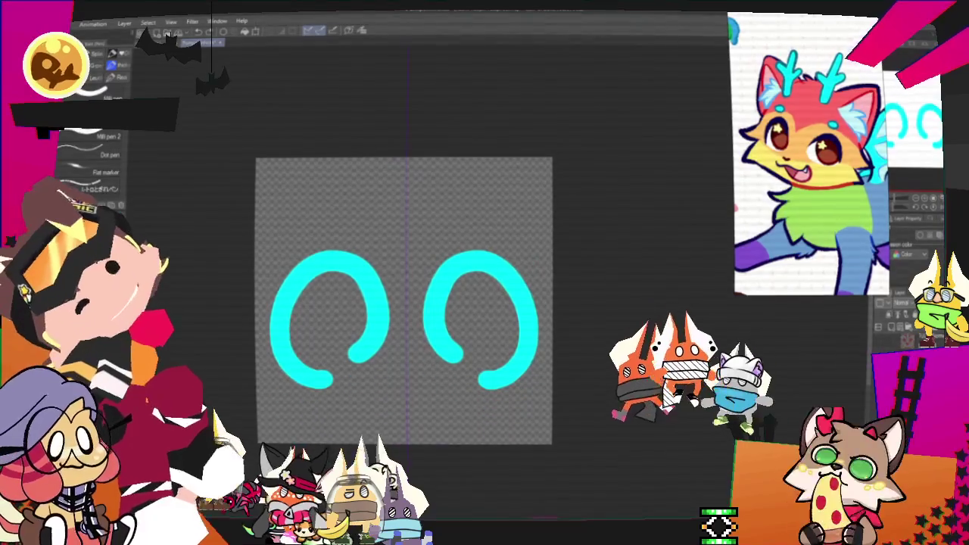
pyautogui.hotkey('ctrl', 'z')
pyautogui.moveTo(322, 378)
pyautogui.mouseDown()
pyautogui.moveTo(355, 355)
pyautogui.moveTo(320, 339)
pyautogui.mouseUp()
pyautogui.hotkey('ctrl', 'z')
pyautogui.hotkey('ctrl', 'z')
pyautogui.moveTo(363, 362)
pyautogui.mouseDown()
pyautogui.moveTo(325, 367)
pyautogui.moveTo(352, 356)
pyautogui.moveTo(338, 356)
pyautogui.mouseUp()
pyautogui.hotkey('ctrl', 'z')
pyautogui.hotkey('ctrl', 'z')
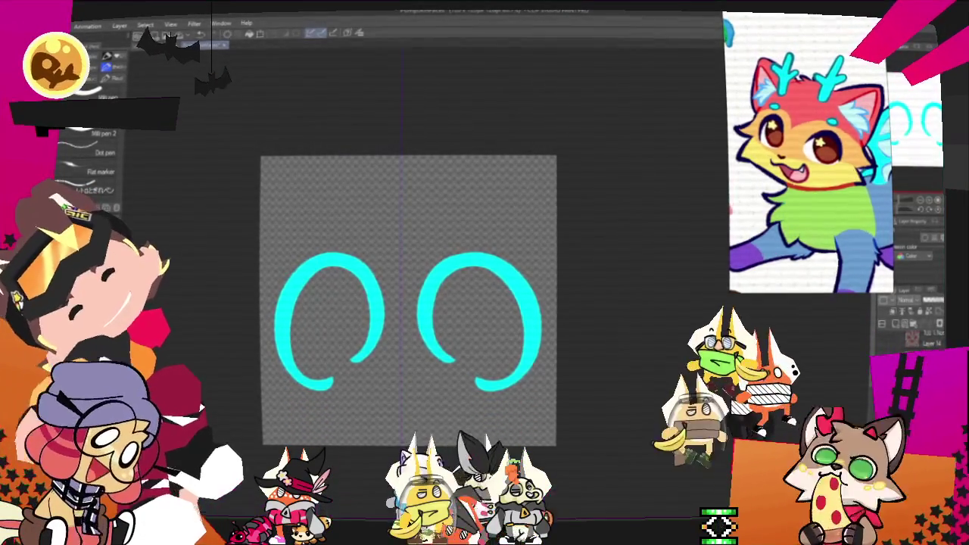
# Fill solid oval pupils in both eyes, then remove them to redo later.
pyautogui.moveTo(356, 280)
pyautogui.mouseDown()
pyautogui.moveTo(371, 317)
pyautogui.moveTo(349, 326)
pyautogui.mouseUp()
pyautogui.hotkey('ctrl', 'z')
pyautogui.hotkey('ctrl', 'y')
pyautogui.hotkey('ctrl', 'z')
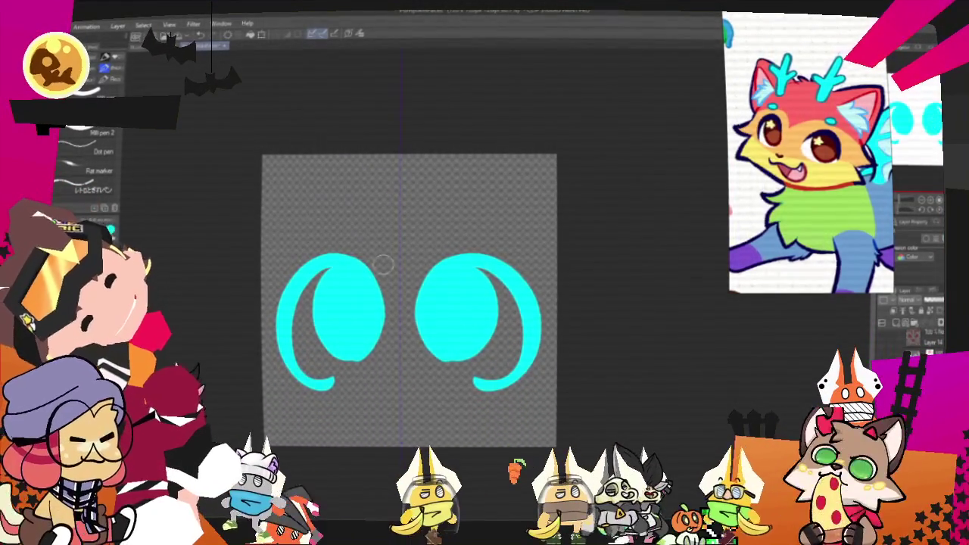
pyautogui.hotkey('ctrl', 'z')
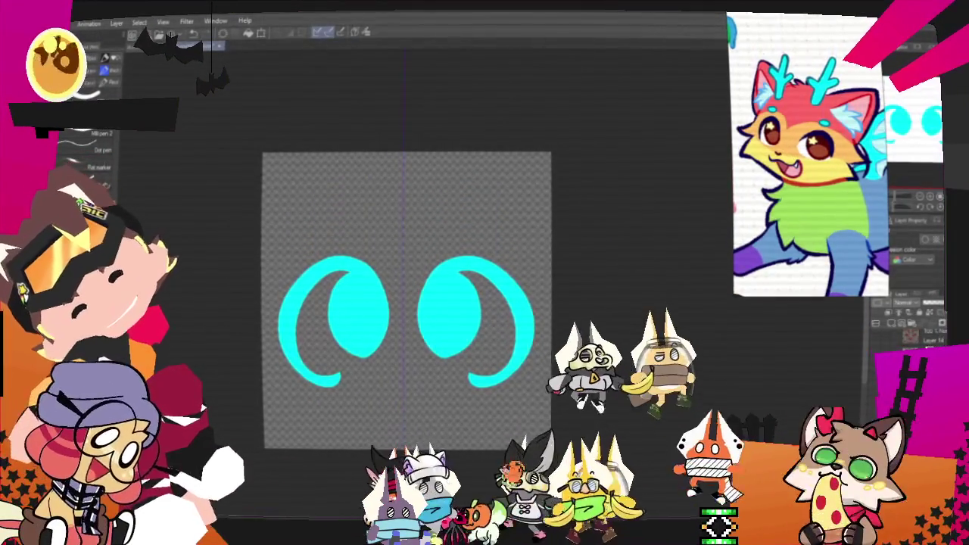
# Scale the eyes down slightly, then draw mirrored cheek curves joined to them and a small nose.
pyautogui.hotkey('ctrl', 't')
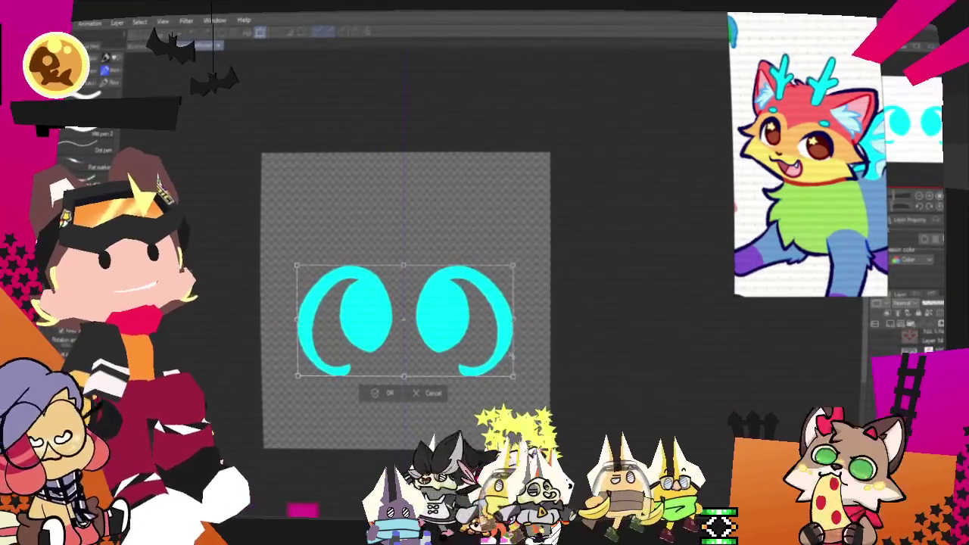
pyautogui.press('Return')
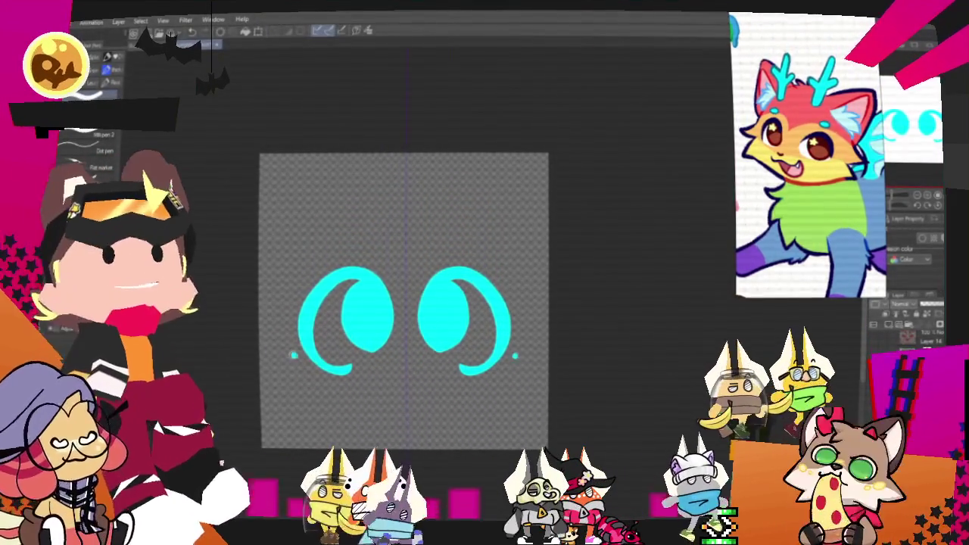
pyautogui.moveTo(286, 334); pyautogui.dragTo(292, 399)
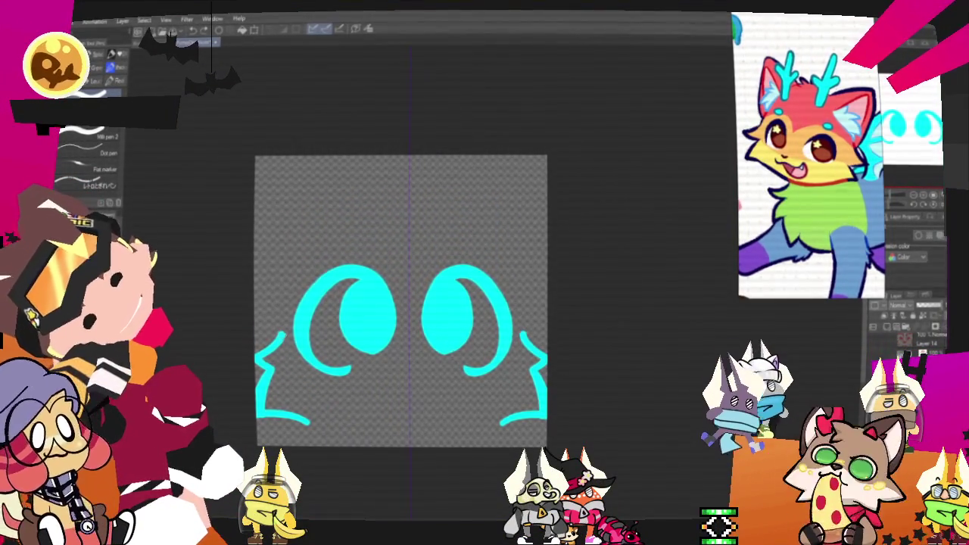
pyautogui.moveTo(282, 339); pyautogui.dragTo(293, 324)
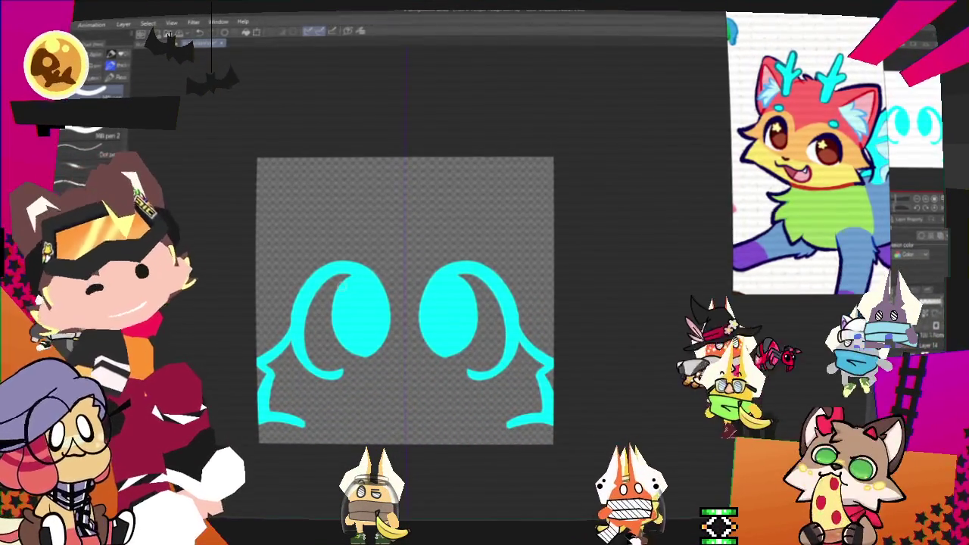
pyautogui.moveTo(392, 384); pyautogui.dragTo(415, 386)
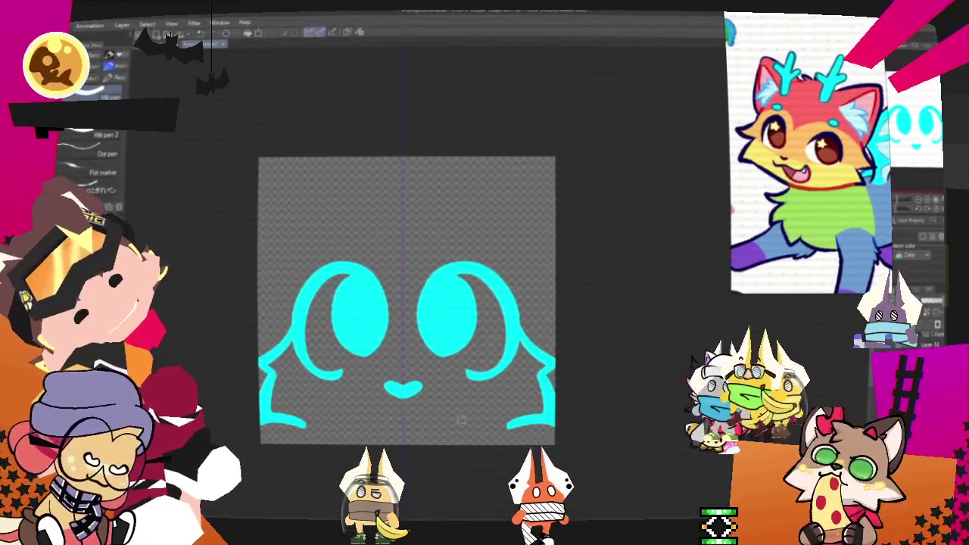
# Draw a wavy mouth between two corner dots below the nose and restore the antlers.
pyautogui.click(355, 413)
pyautogui.click(452, 413)
pyautogui.moveTo(349, 417); pyautogui.dragTo(459, 416)
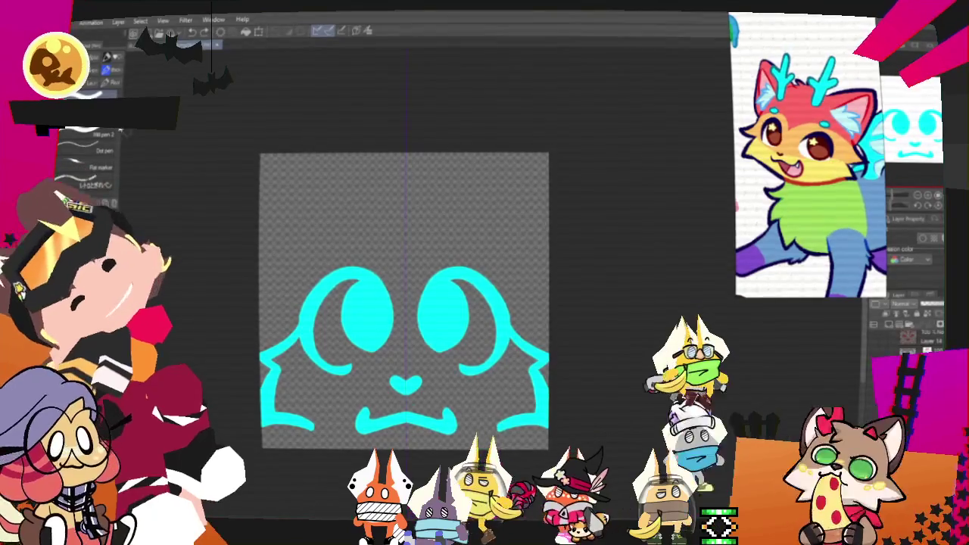
pyautogui.press('space')
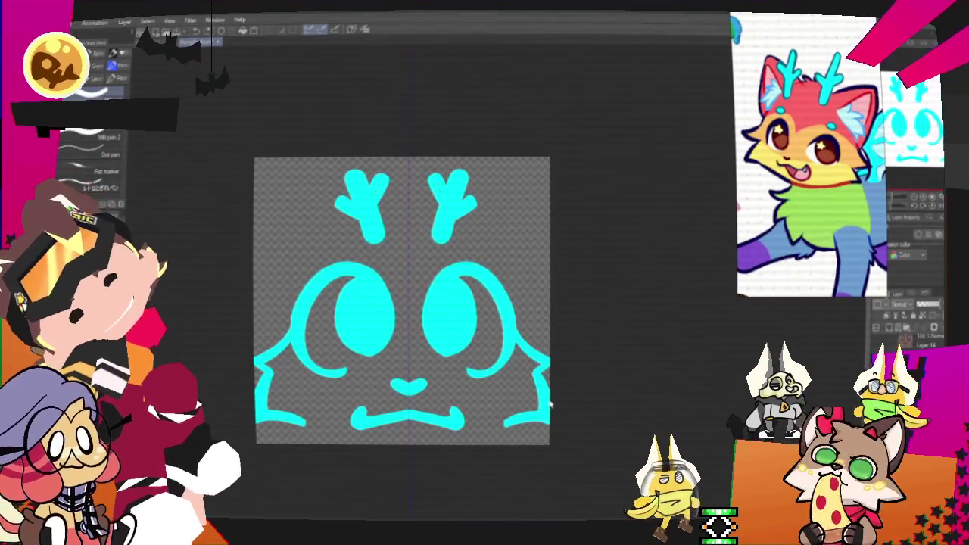
# Replace the antlers with two mirrored straight antennae forked into branched antlers.
pyautogui.press('Delete')
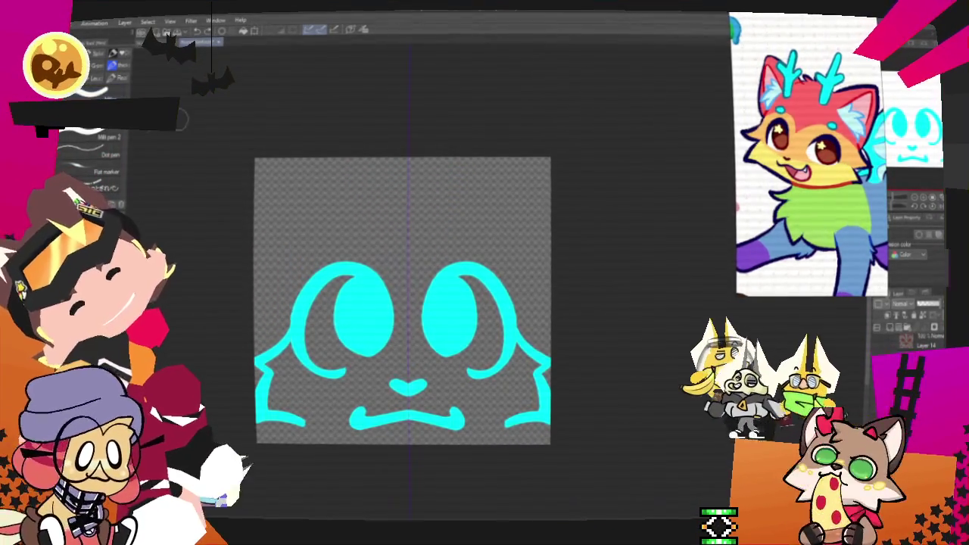
pyautogui.click(330, 173)
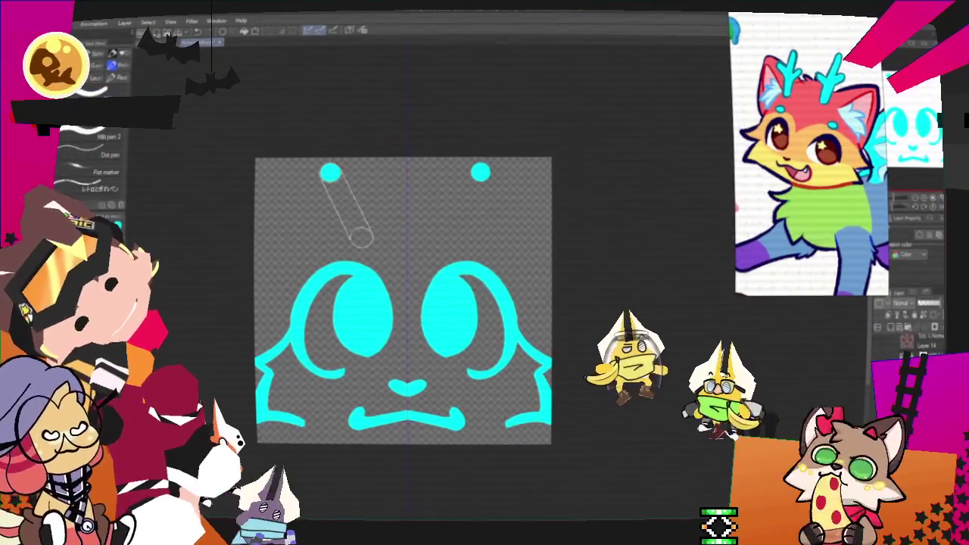
pyautogui.keyDown('shift'); pyautogui.click(361, 238); pyautogui.keyUp('shift')
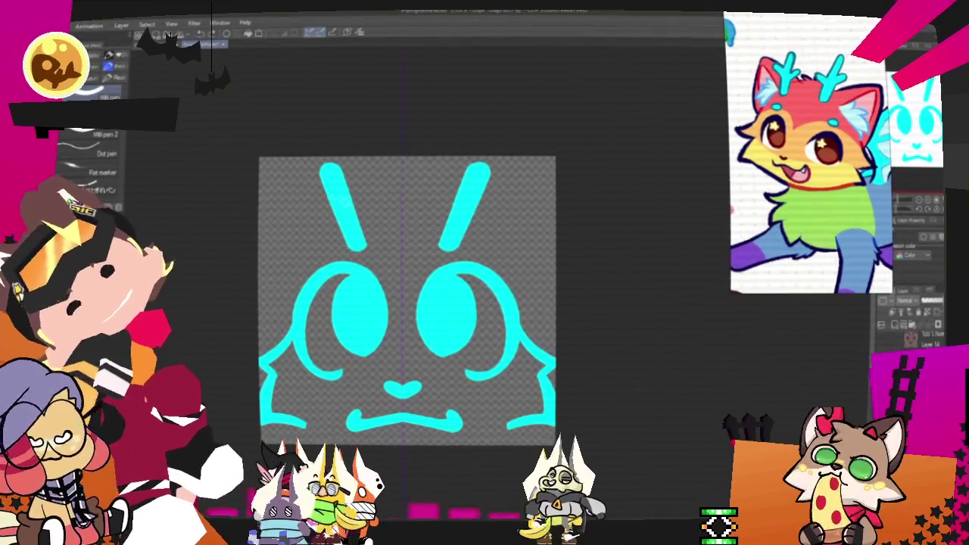
pyautogui.moveTo(370, 199); pyautogui.dragTo(360, 228)
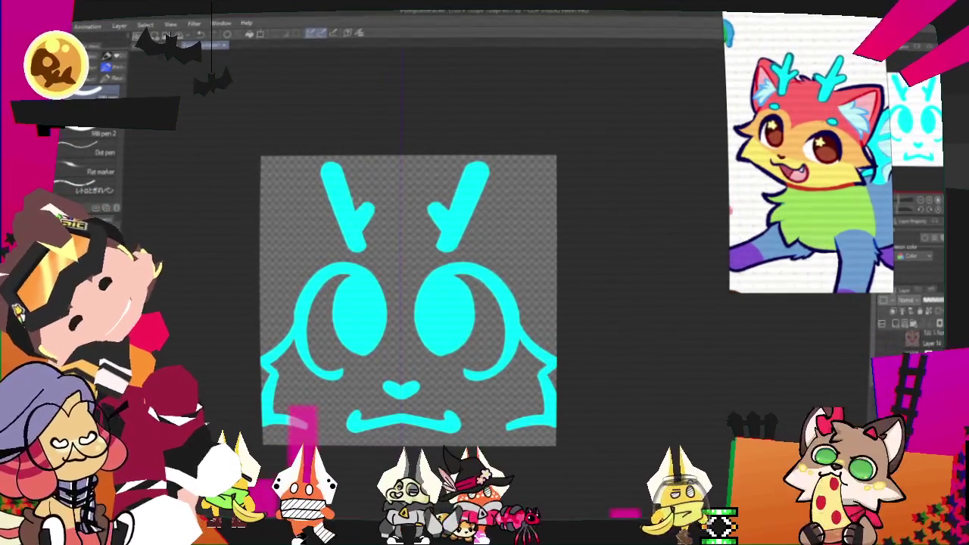
pyautogui.moveTo(333, 198); pyautogui.dragTo(305, 182)
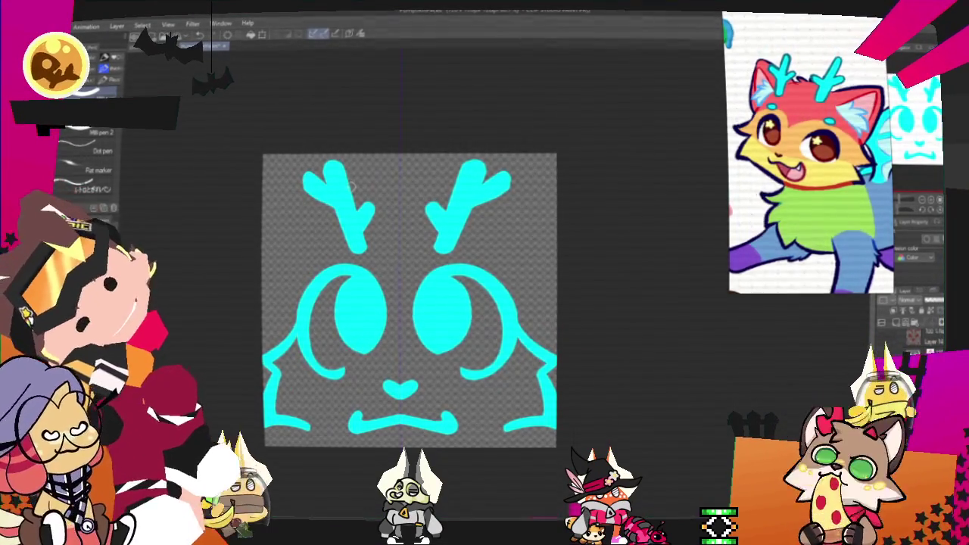
pyautogui.moveTo(351, 184)
pyautogui.mouseDown()
pyautogui.moveTo(350, 227)
pyautogui.moveTo(382, 203)
pyautogui.mouseUp()
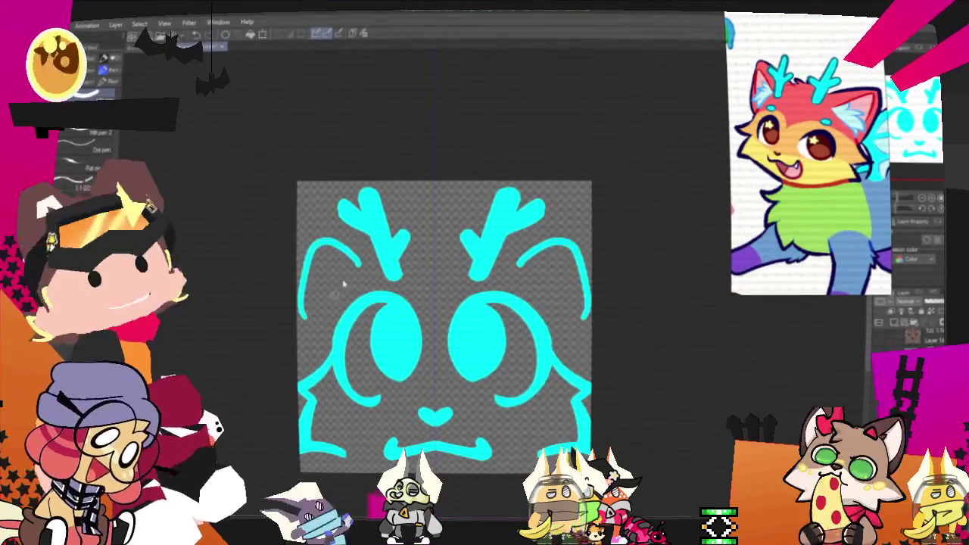
# Undo the curved side strokes and reframe the view on the finished cat face.
pyautogui.hotkey('ctrl', 'z')
pyautogui.hotkey('ctrl', 'z')
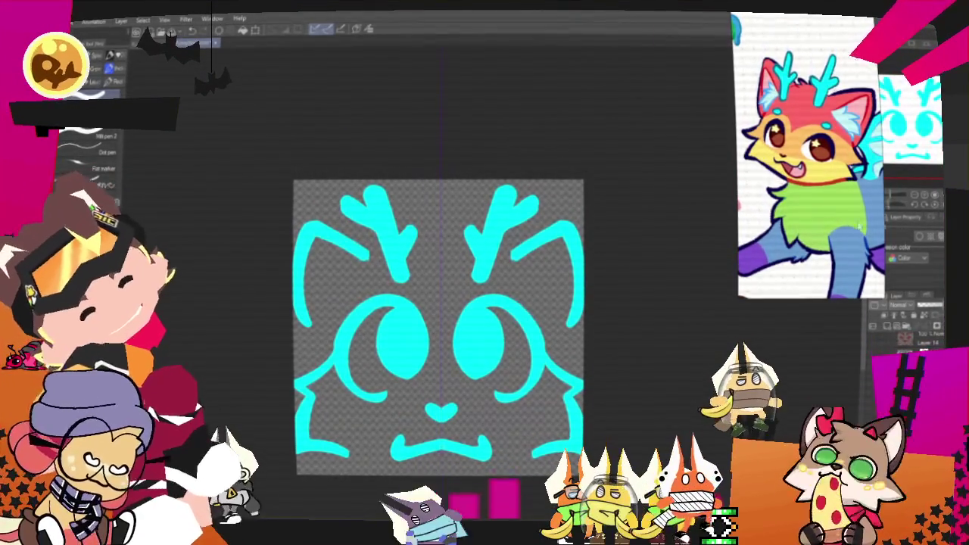
pyautogui.moveTo(439, 325); pyautogui.dragTo(423, 335)
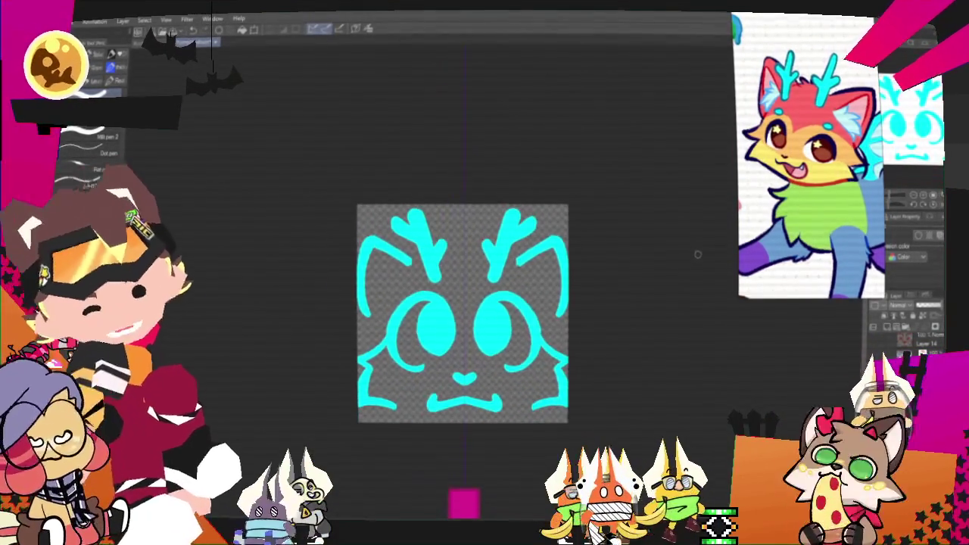
pyautogui.scroll(2, 494, 287)
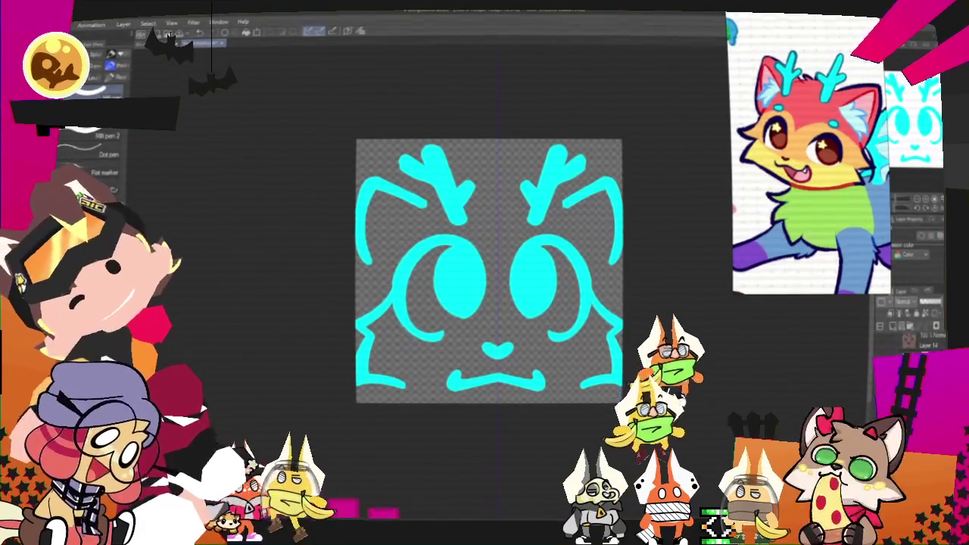
# Start exporting the cat face as a single-layer PNG.
pyautogui.click(60, 23)
pyautogui.moveTo(114, 147)
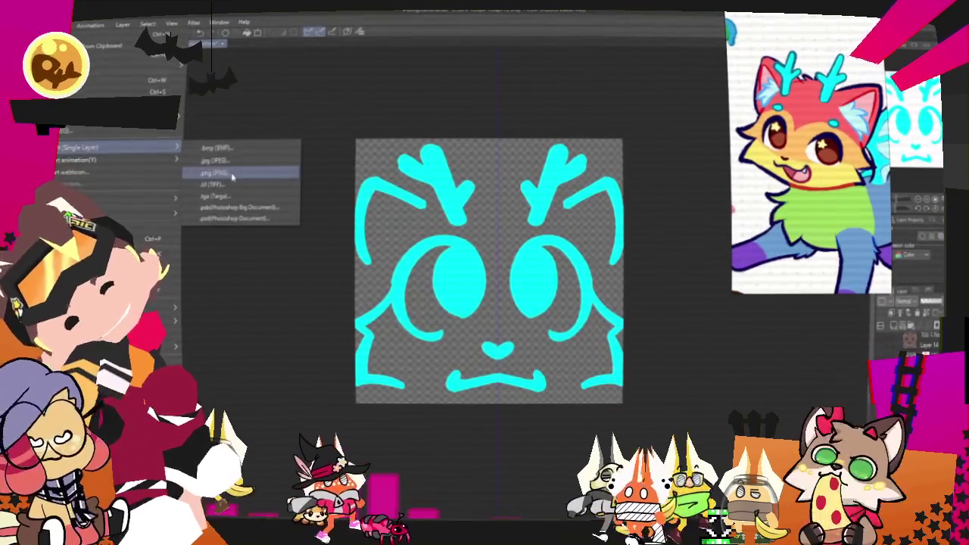
pyautogui.click(219, 172)
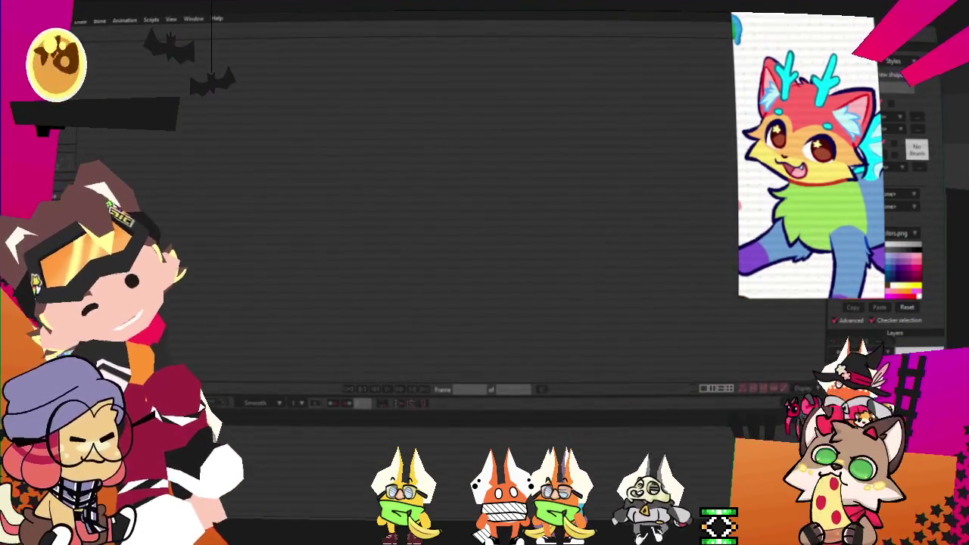
# Open YCH_Pumpkins.moho from recent files and bring up the face image layer's settings.
pyautogui.click(80, 21)
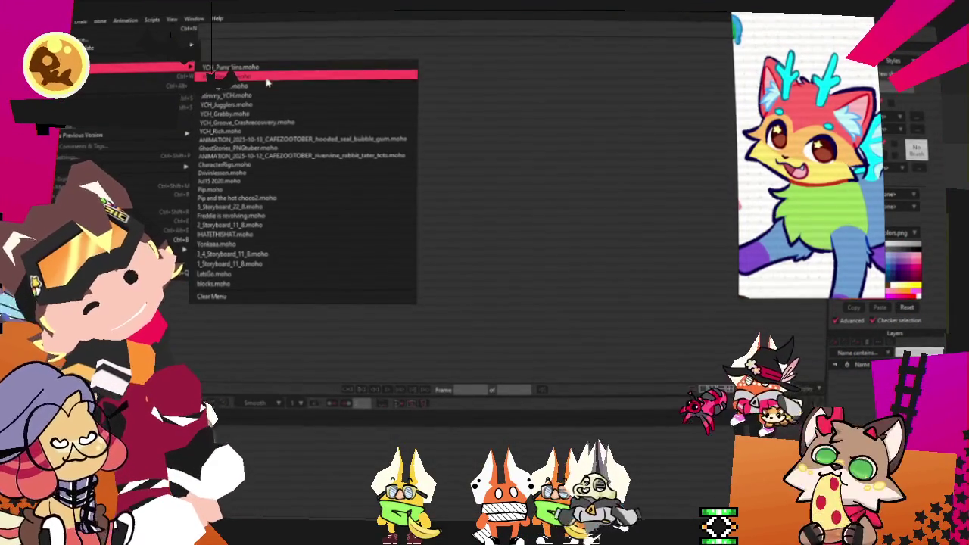
pyautogui.click(267, 66)
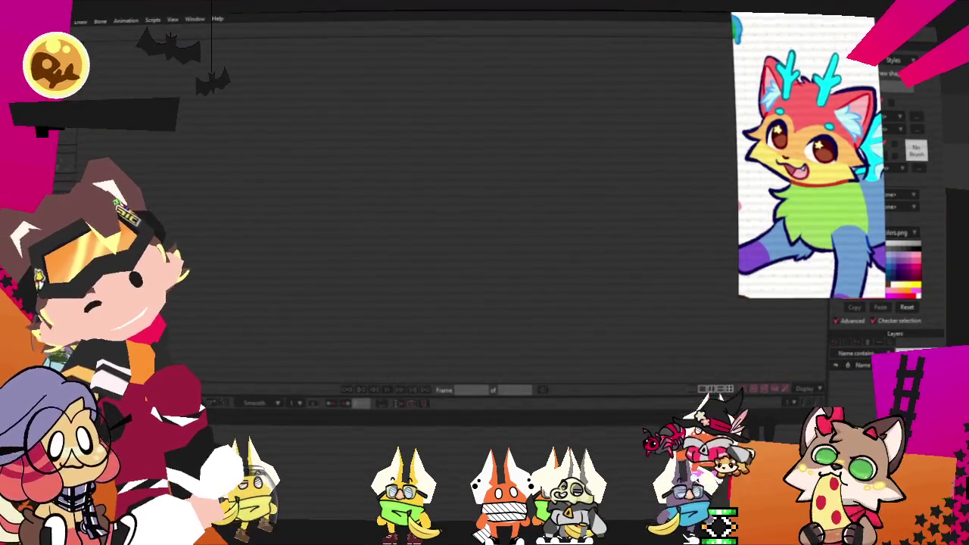
pyautogui.click(80, 20)
pyautogui.moveTo(136, 66)
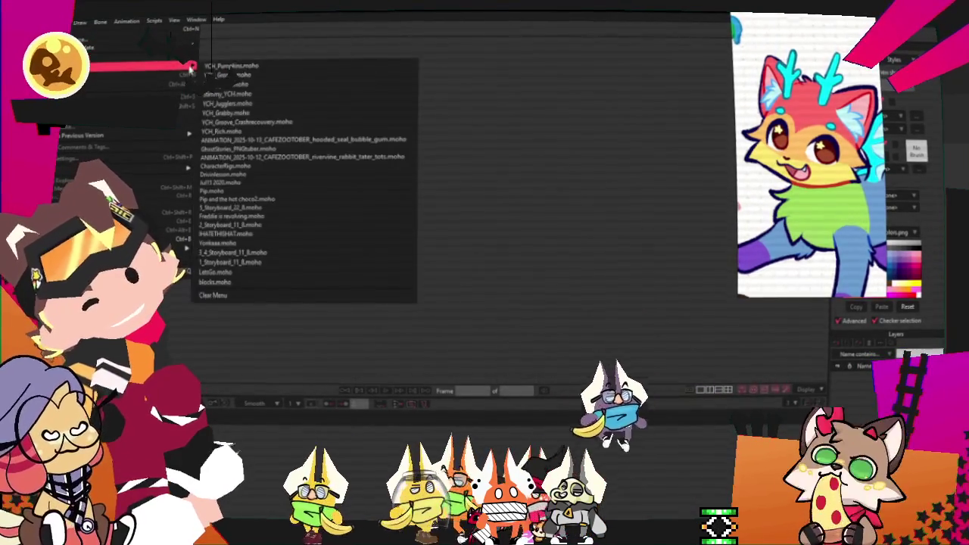
pyautogui.click(242, 66)
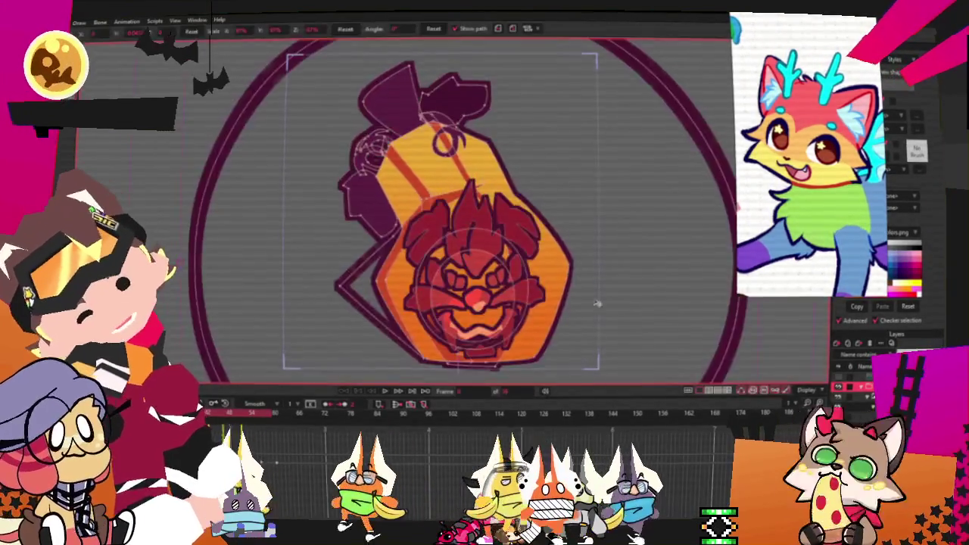
pyautogui.scroll(-2, 613, 312)
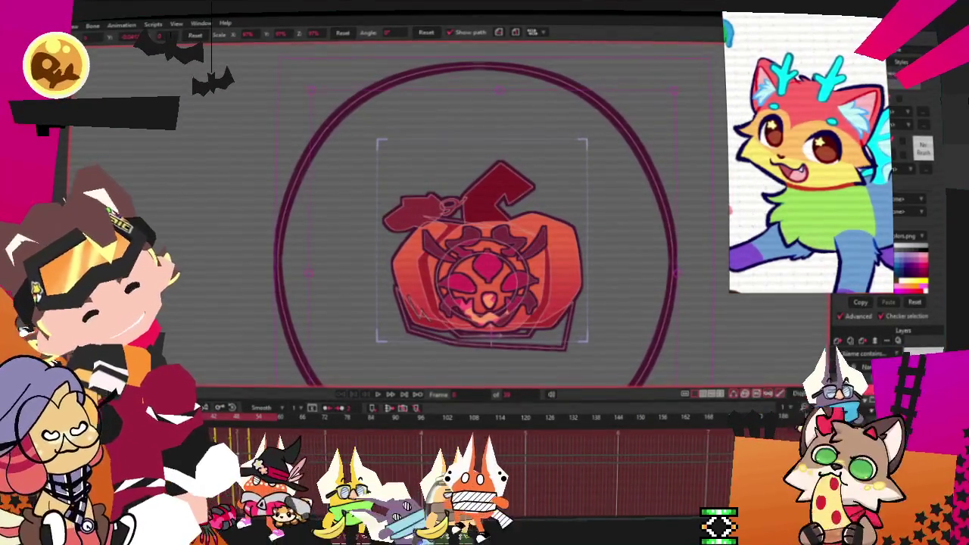
pyautogui.doubleClick(870, 353)
# Set the face layer's source image to KittyWhiskersMew from the YCH_PumpkinSketch folder.
pyautogui.click(623, 127)
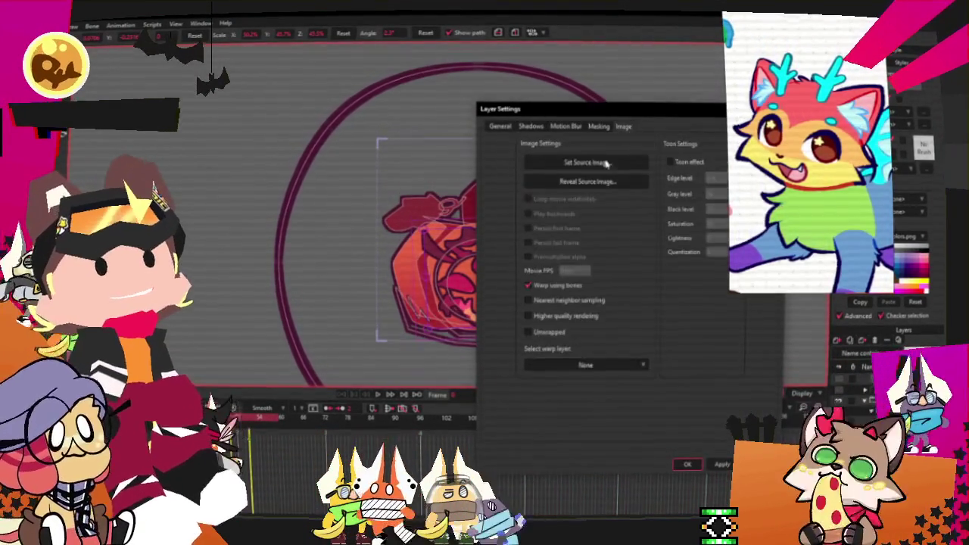
pyautogui.click(593, 164)
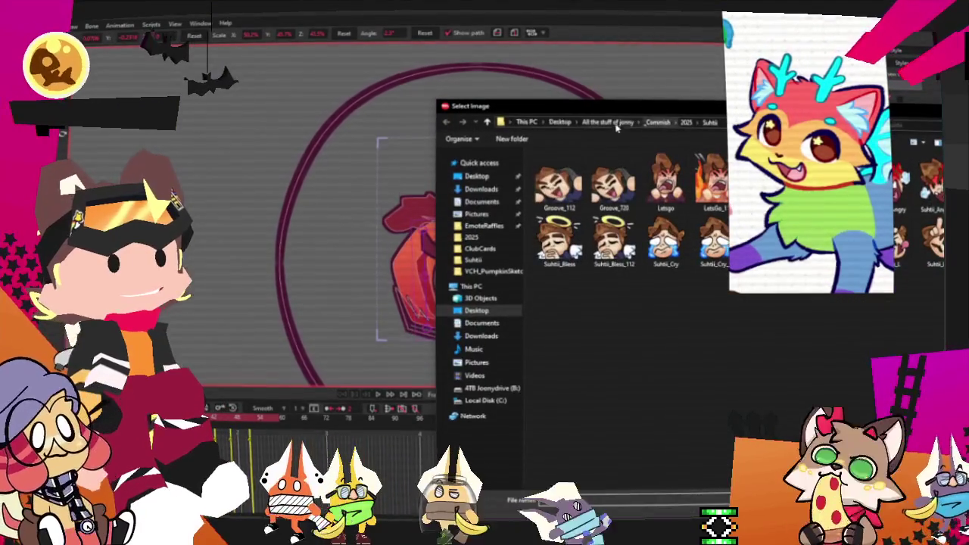
pyautogui.click(471, 237)
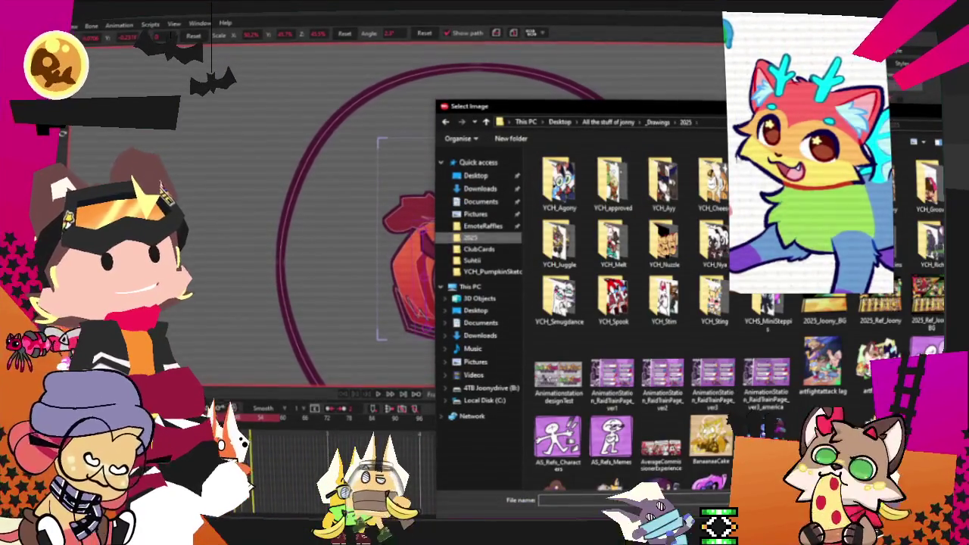
pyautogui.moveTo(751, 112); pyautogui.dragTo(636, 83)
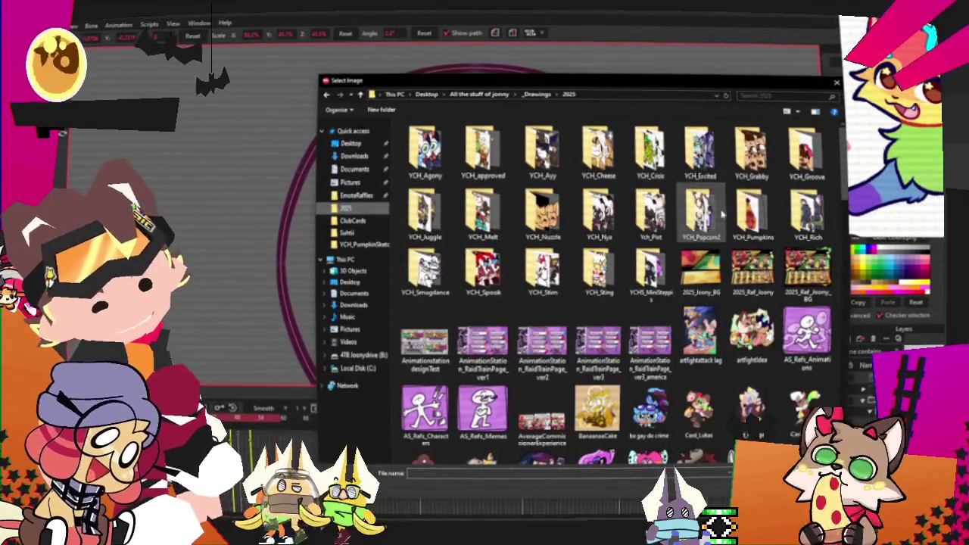
pyautogui.doubleClick(767, 217)
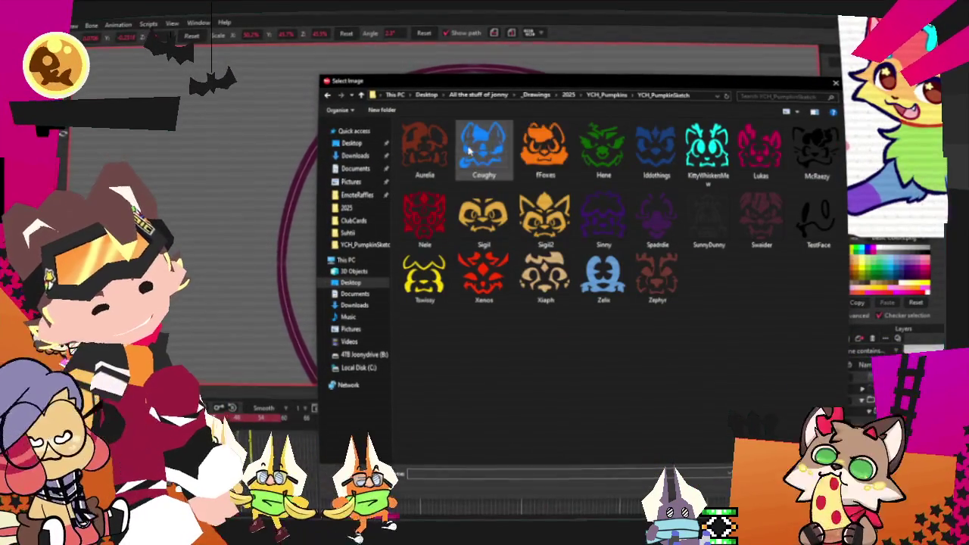
pyautogui.click(707, 147)
pyautogui.press('Return')
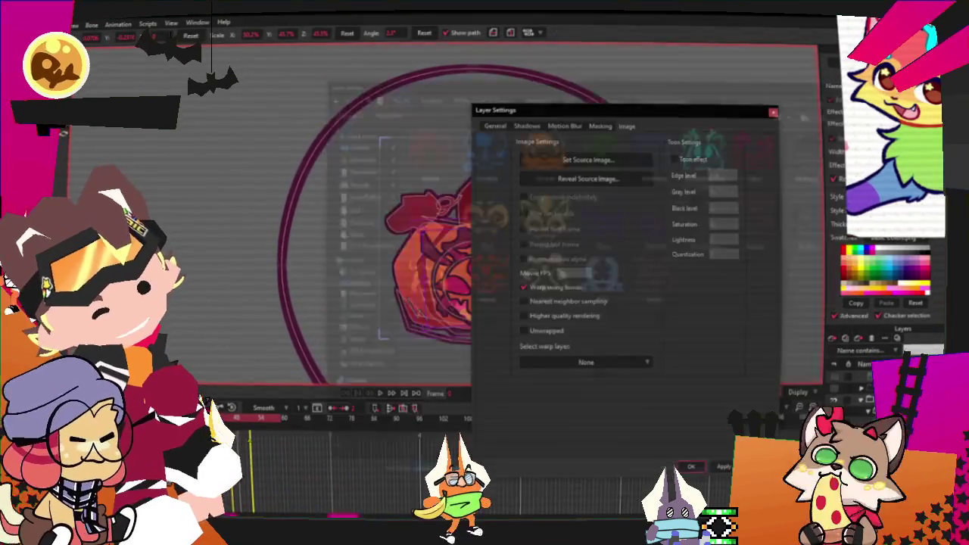
pyautogui.click(703, 474)
pyautogui.scroll(3, 488, 284)
pyautogui.scroll(3, 488, 284)
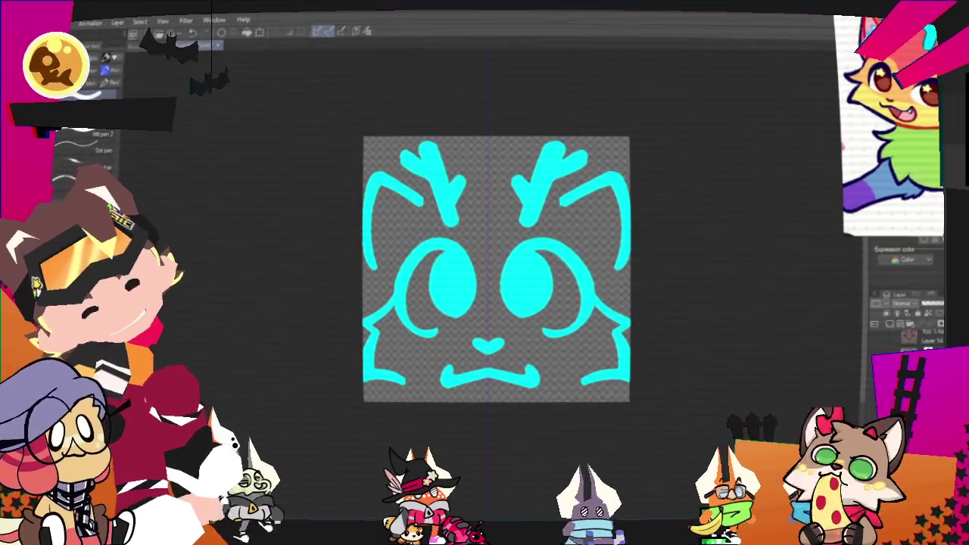
# Export the cat face as a PNG at the original data's scale and accept the preview.
pyautogui.click(45, 21)
pyautogui.click(212, 169)
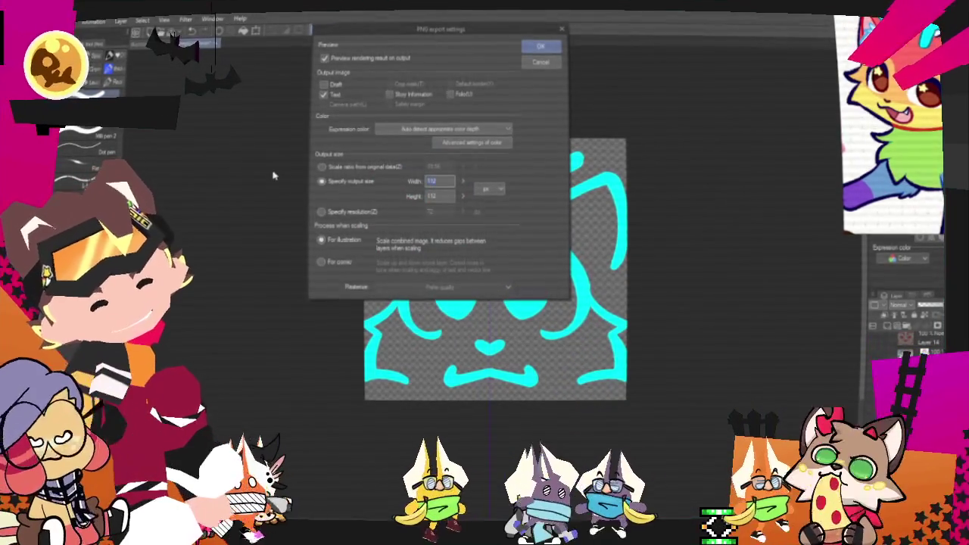
pyautogui.click(321, 168)
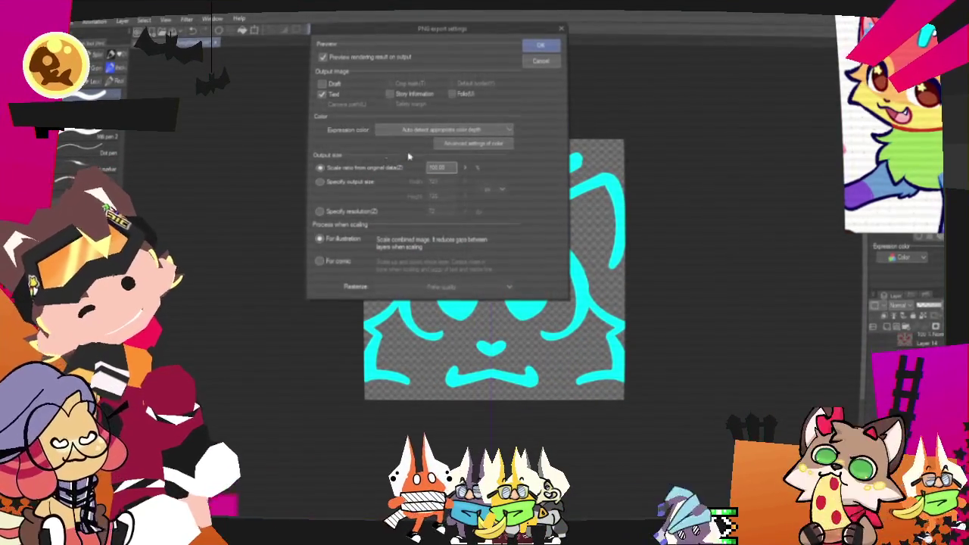
pyautogui.click(540, 46)
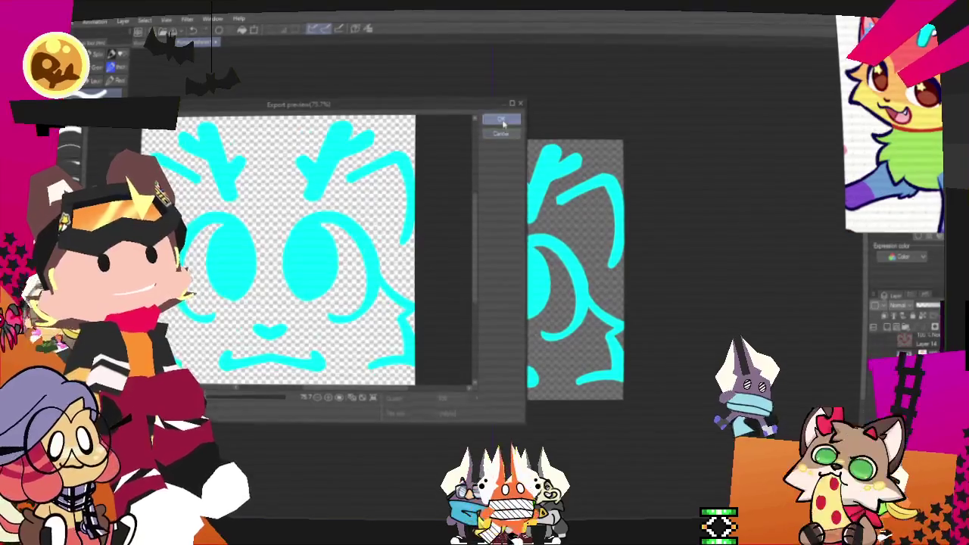
pyautogui.press('Return')
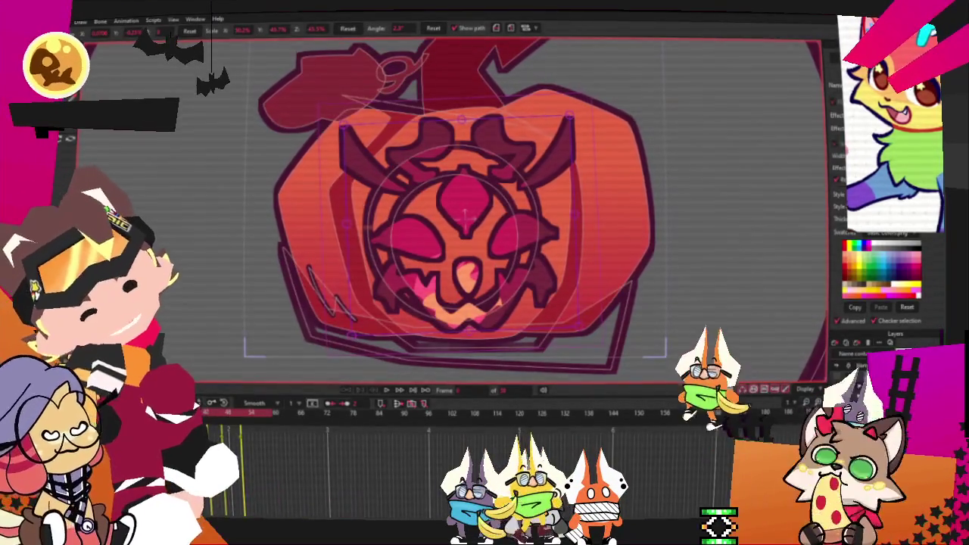
# Load the re-exported antlered cat face image as the face layer's source image.
pyautogui.doubleClick(885, 376)
pyautogui.click(557, 129)
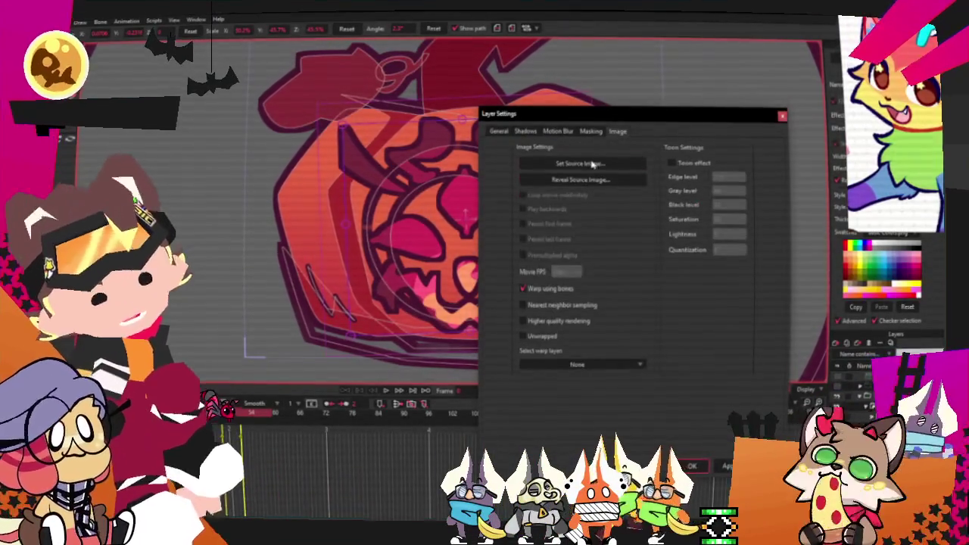
pyautogui.click(583, 165)
pyautogui.doubleClick(703, 147)
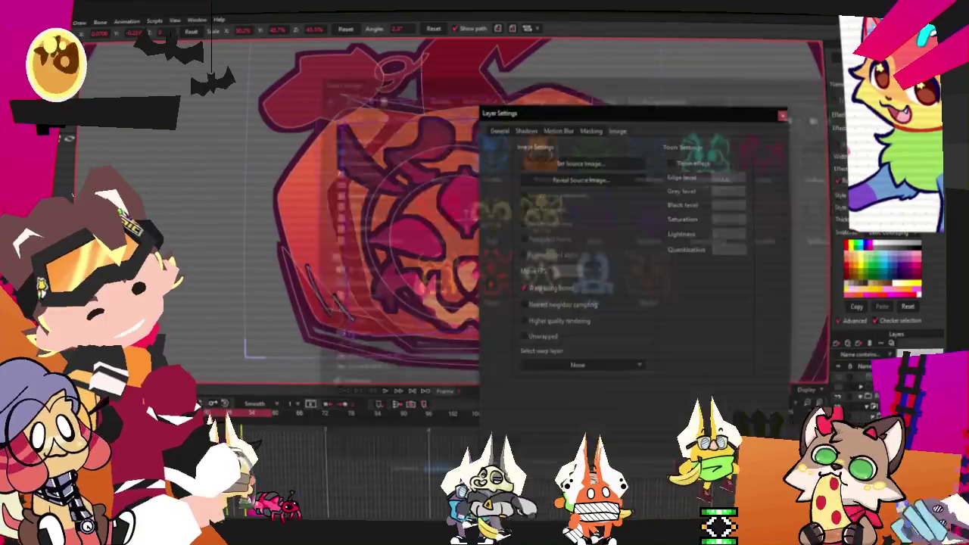
pyautogui.click(690, 465)
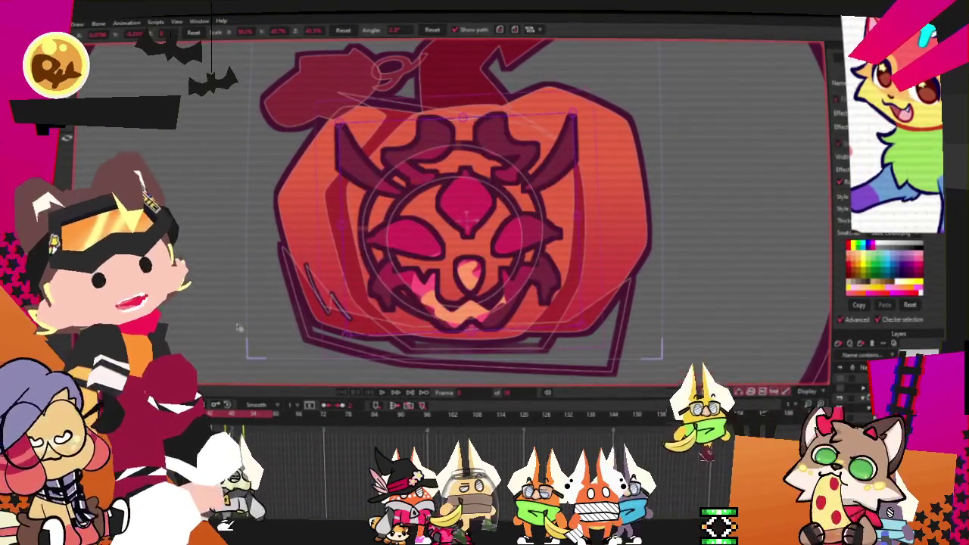
# Recheck the face layer's image settings, then un-maximize the Moho window.
pyautogui.doubleClick(893, 367)
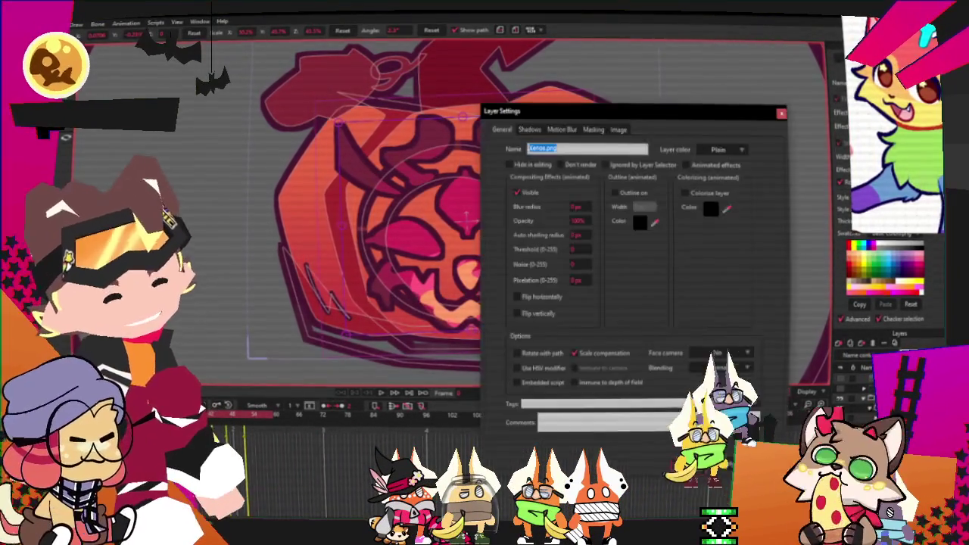
pyautogui.click(619, 130)
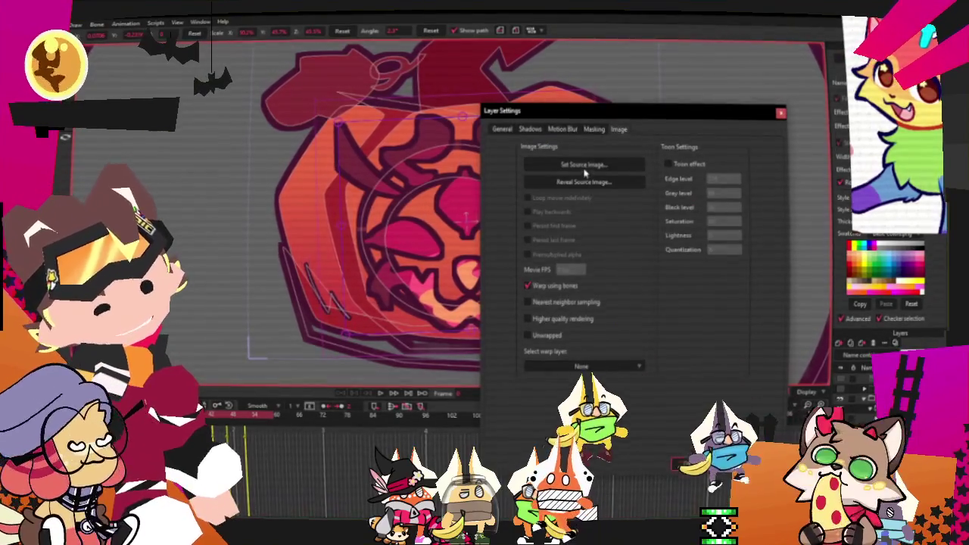
pyautogui.click(780, 114)
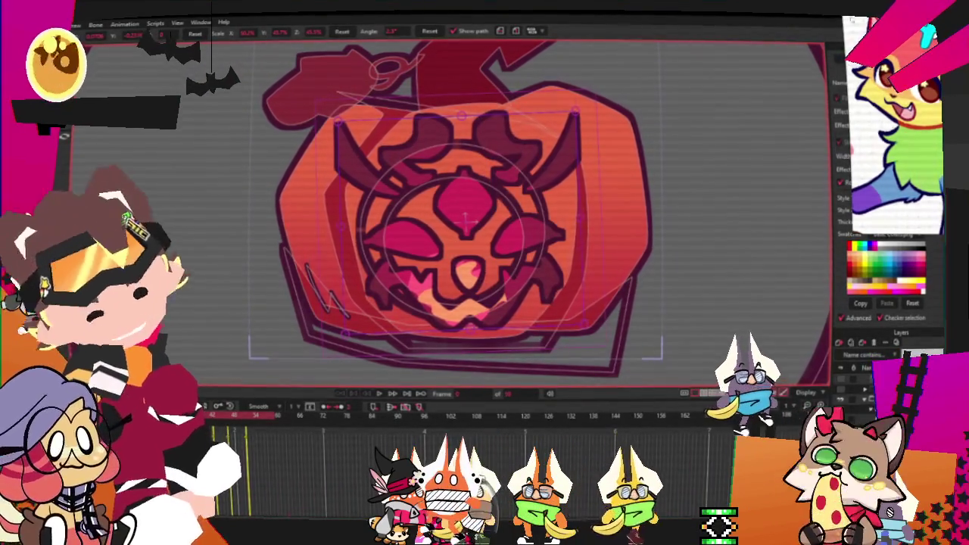
pyautogui.click(799, 10)
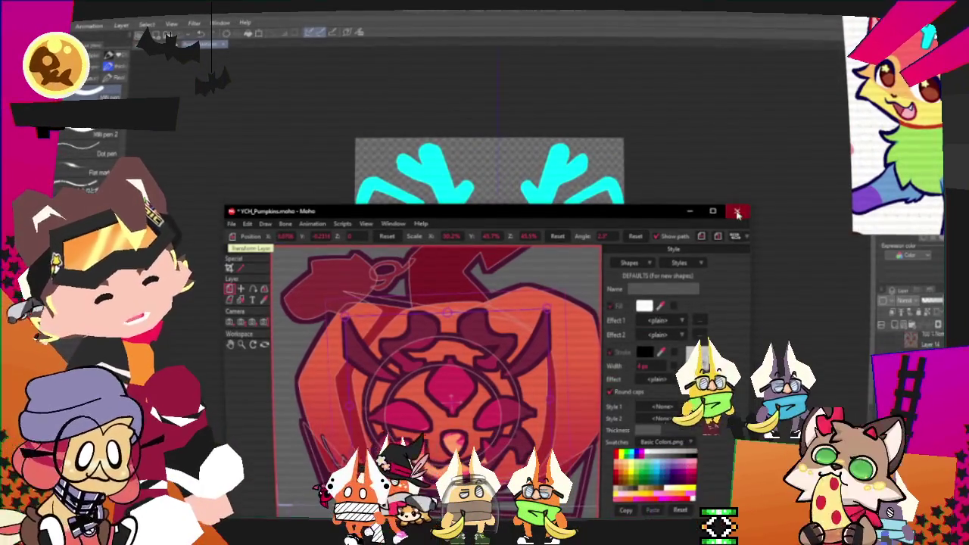
# Close the project, reopen YCH_Pumpkins.moho from recent files maximized, and open its face layer settings.
pyautogui.click(739, 213)
pyautogui.click(541, 211)
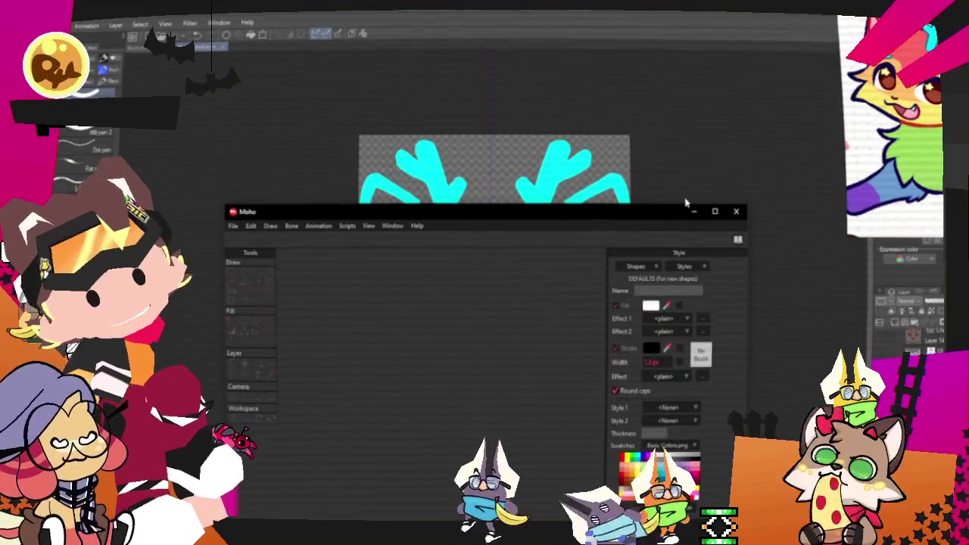
pyautogui.doubleClick(688, 211)
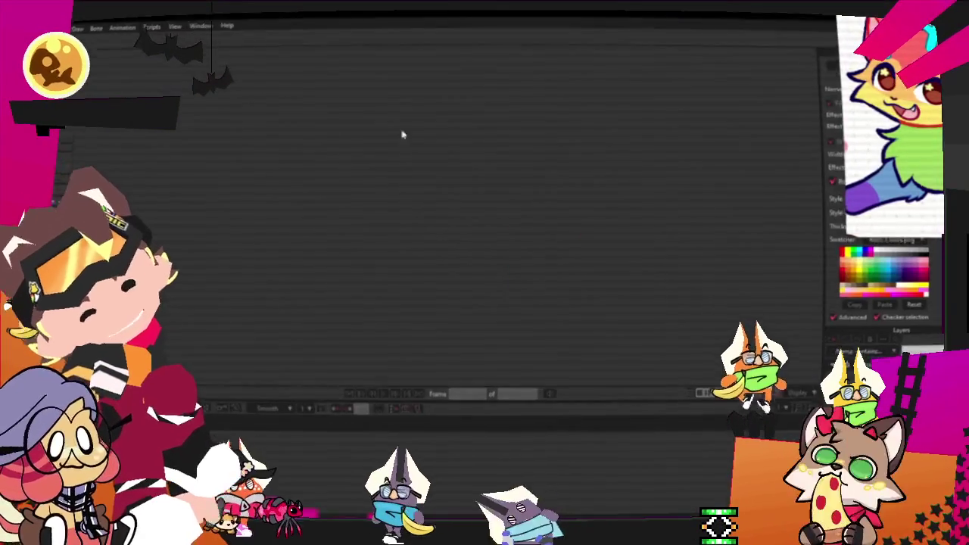
pyautogui.click(27, 23)
pyautogui.moveTo(129, 65)
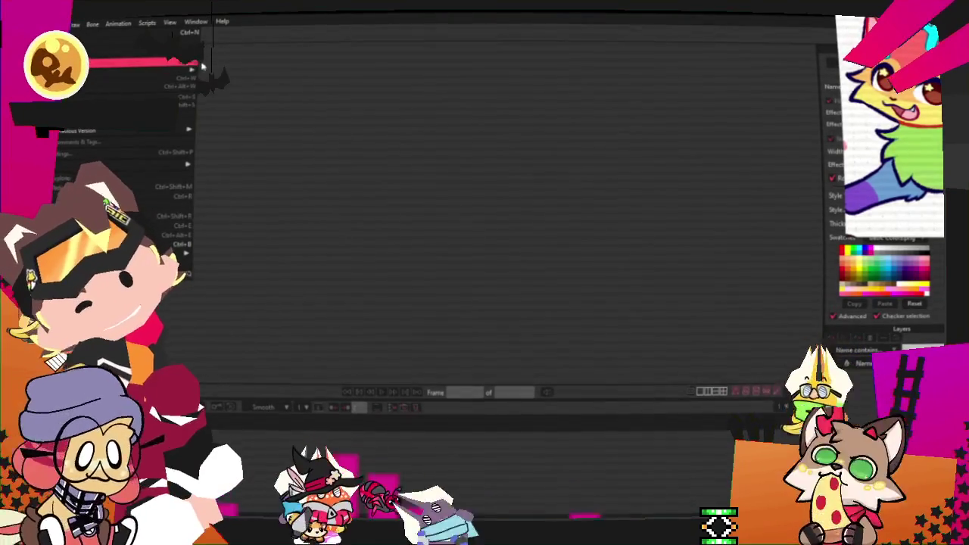
pyautogui.click(220, 65)
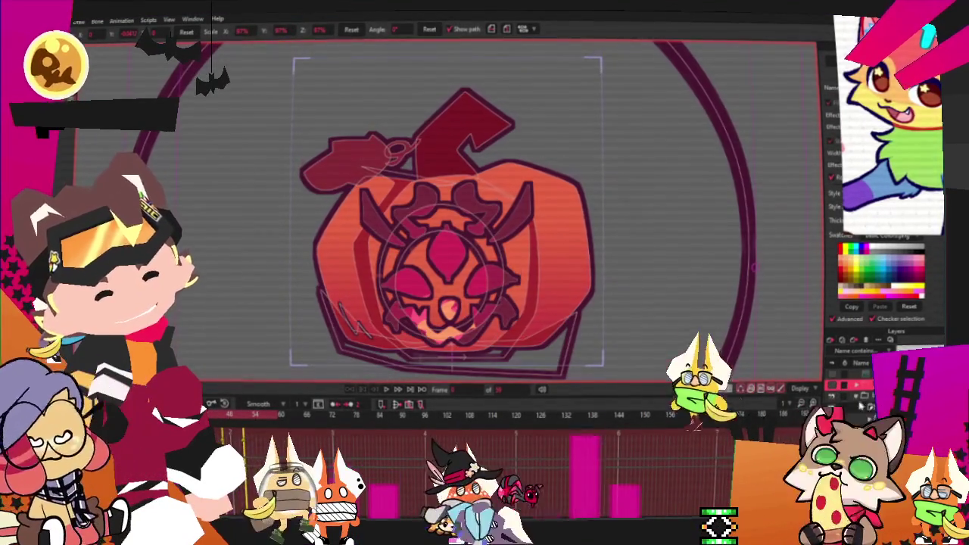
pyautogui.doubleClick(862, 386)
# Set the face layer's source image to the cyan KittyWhiskers cat face and play the animation.
pyautogui.click(622, 129)
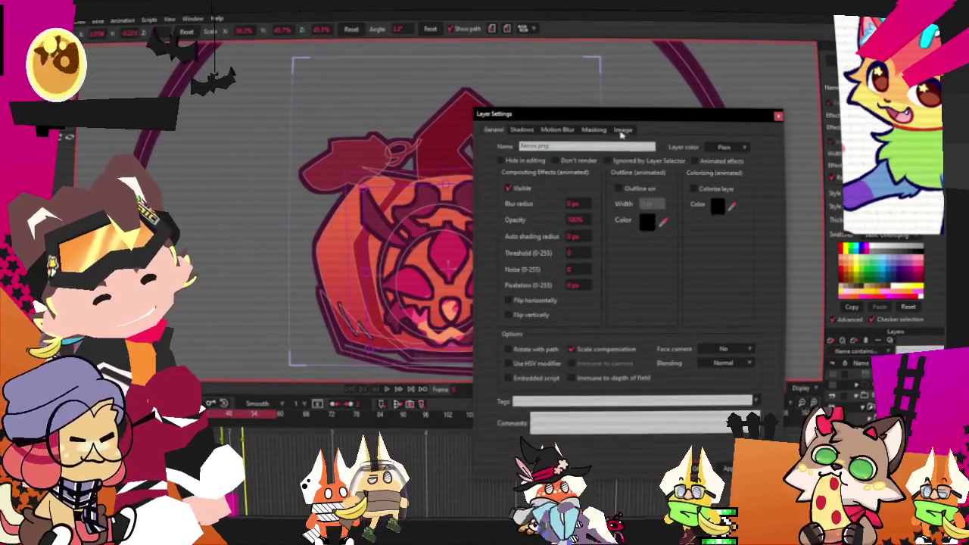
pyautogui.click(568, 161)
pyautogui.click(712, 151)
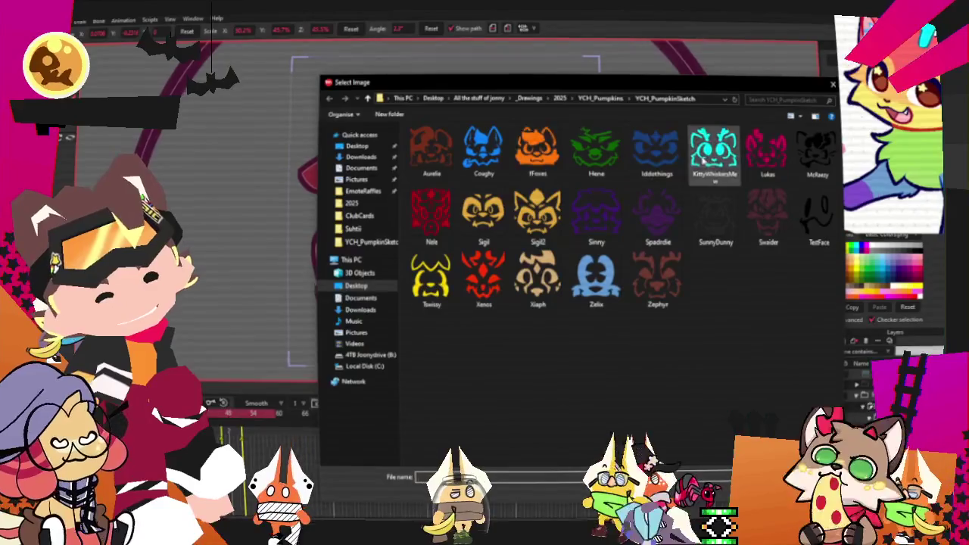
pyautogui.click(745, 501)
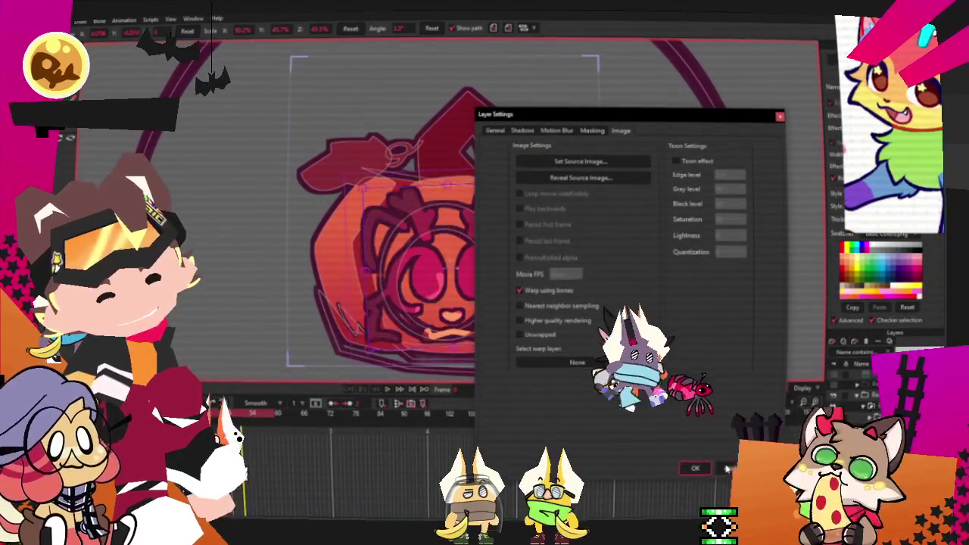
pyautogui.click(695, 467)
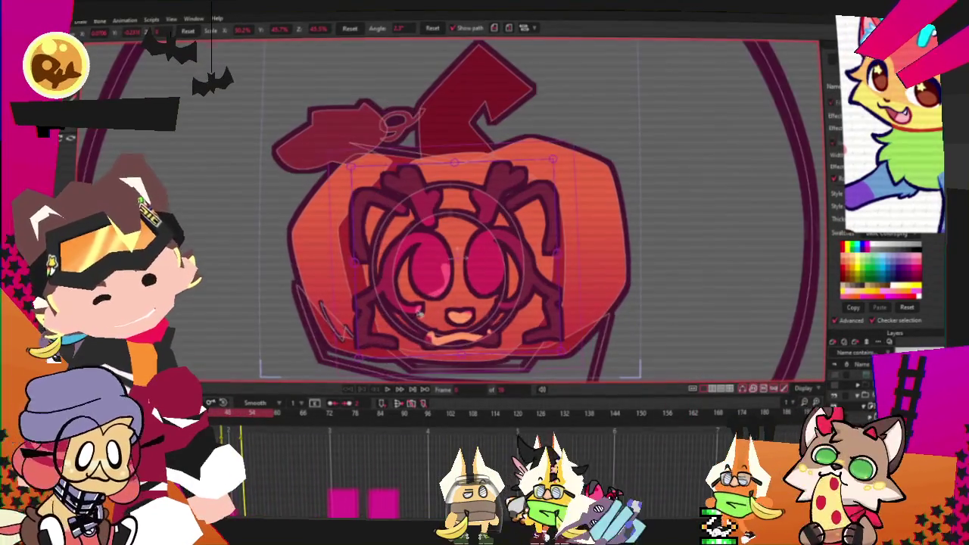
pyautogui.scroll(-2, 471, 252)
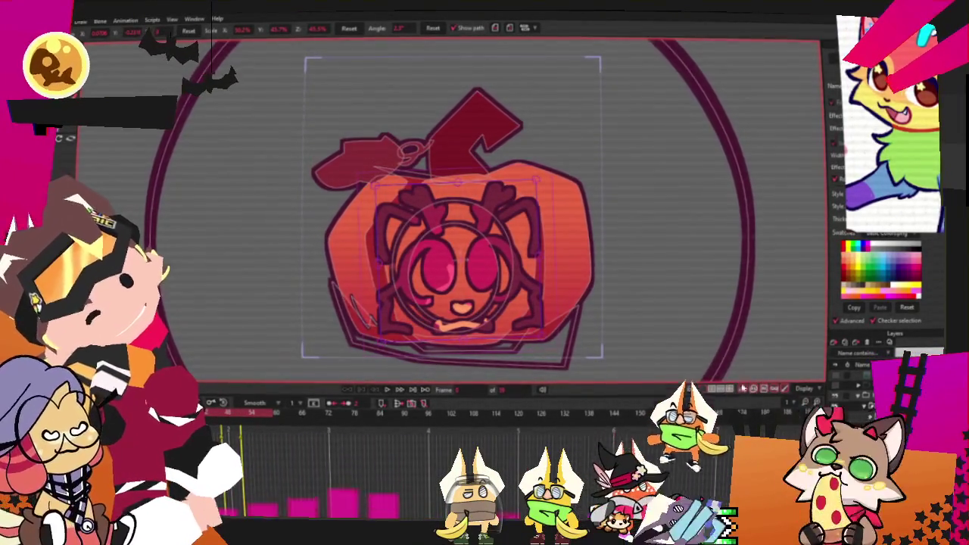
pyautogui.click(390, 395)
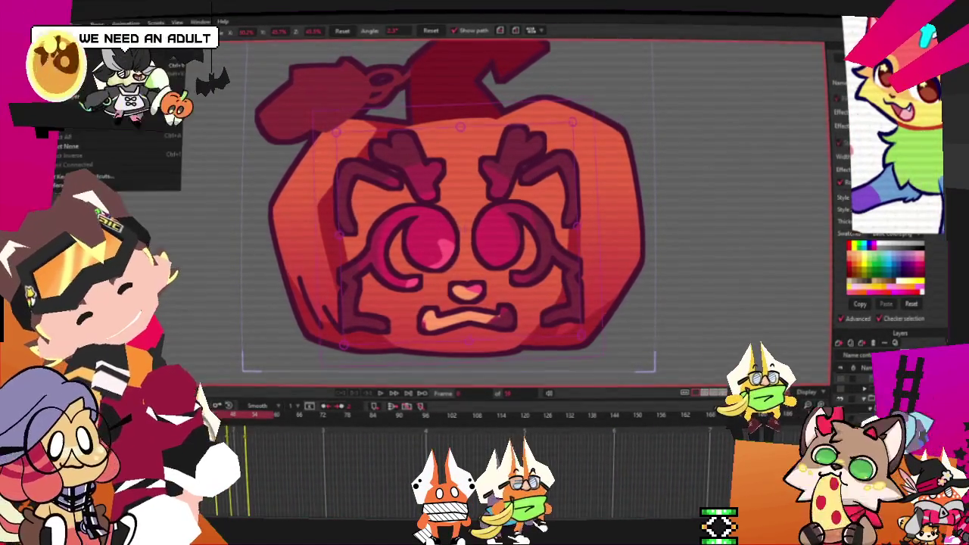
# Render a File > Preview of the pumpkin, close it, then pick another File menu command.
pyautogui.click(26, 24)
pyautogui.click(166, 189)
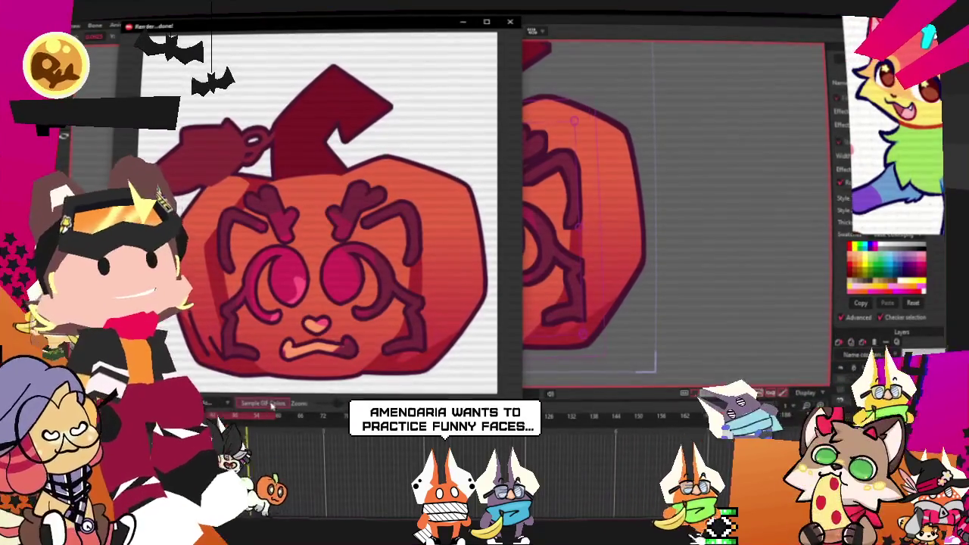
pyautogui.press('Escape')
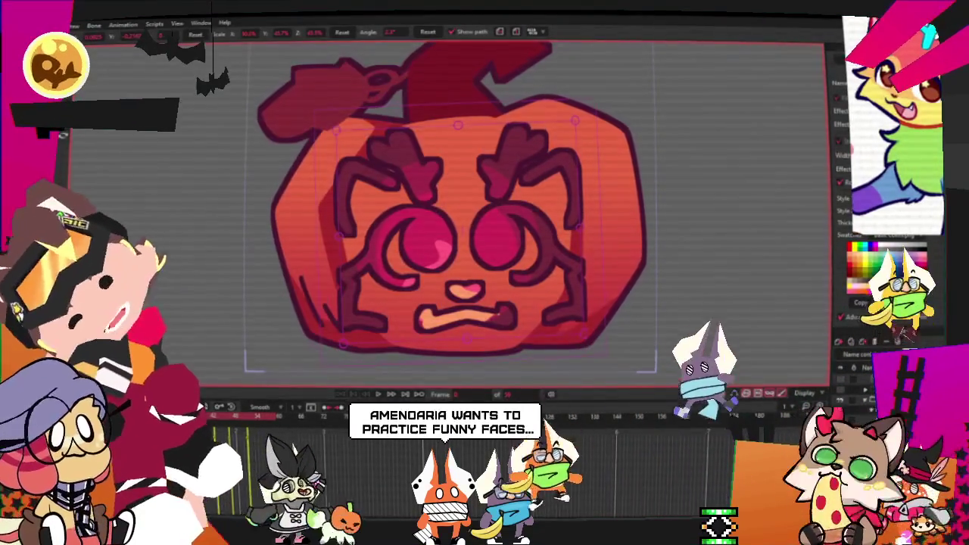
pyautogui.click(73, 25)
pyautogui.click(175, 240)
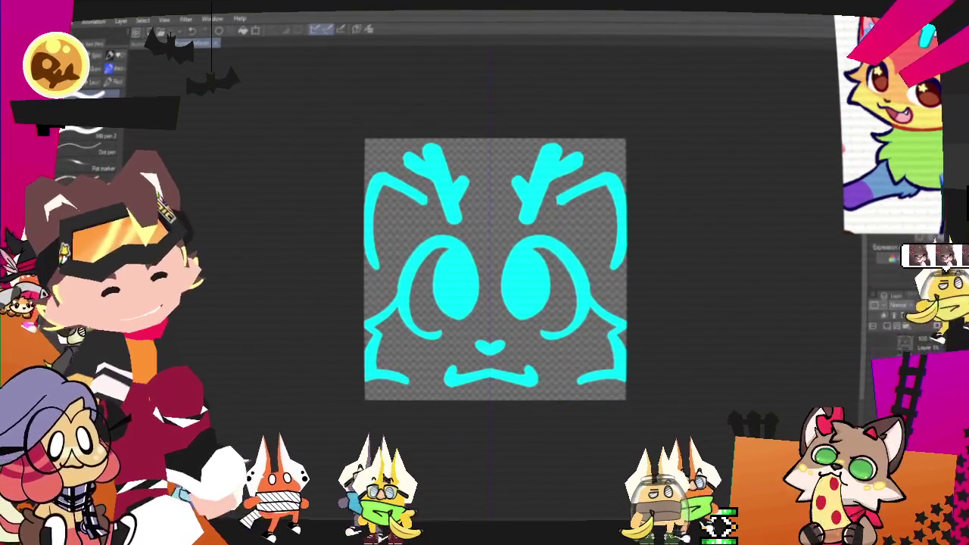
# Clear the cyan face from the layer and zoom in on the reference character and canvas.
pyautogui.press('Delete')
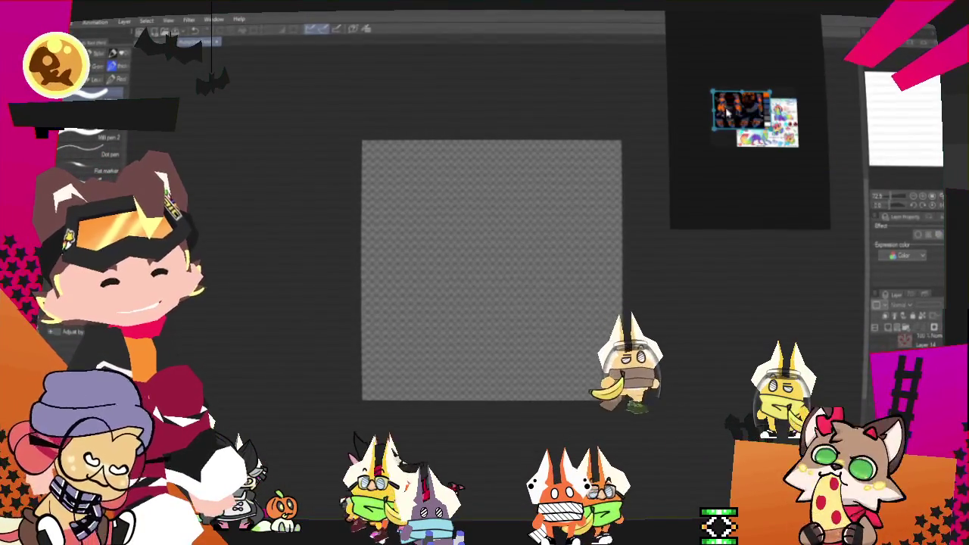
pyautogui.scroll(2, 775, 172)
pyautogui.scroll(2, 775, 172)
pyautogui.scroll(1, 775, 173)
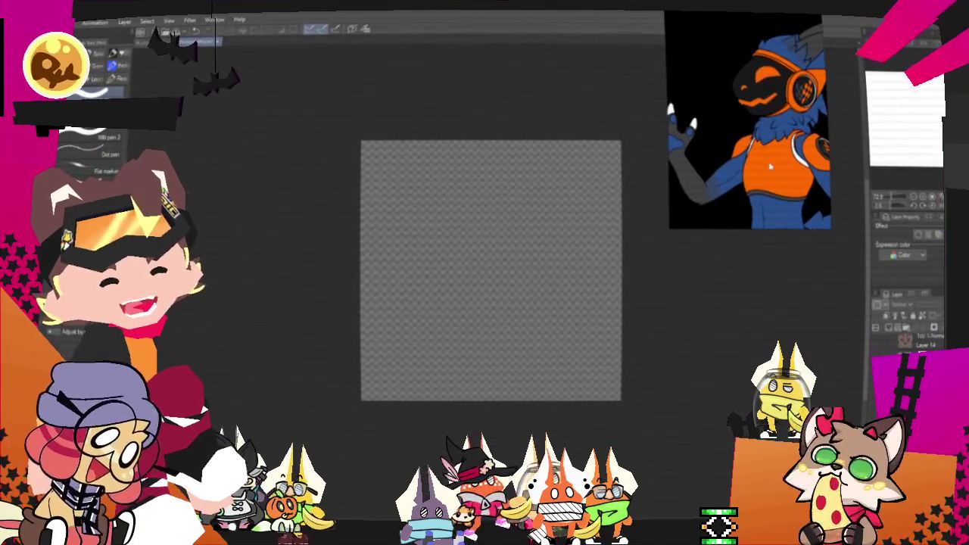
pyautogui.scroll(2, 784, 81)
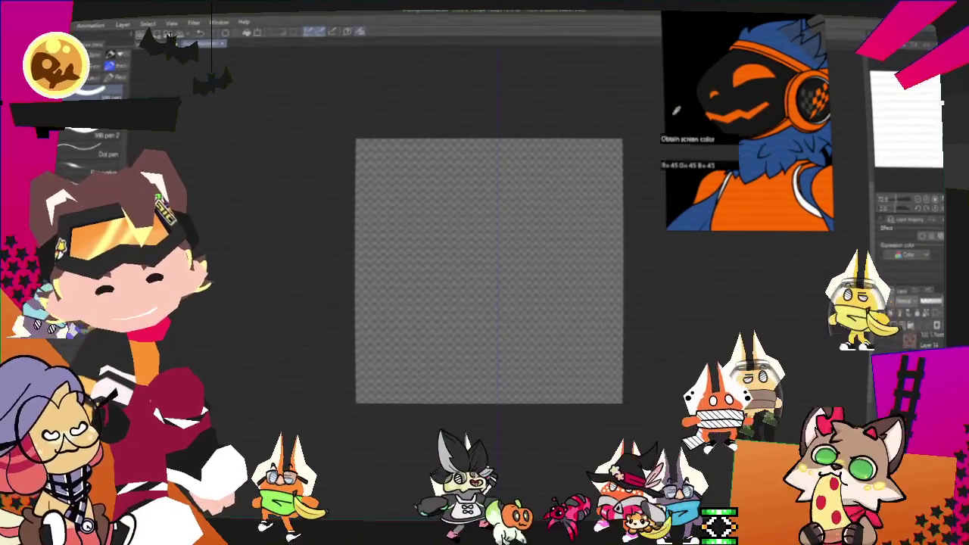
pyautogui.scroll(1, 435, 350)
pyautogui.scroll(1, 435, 350)
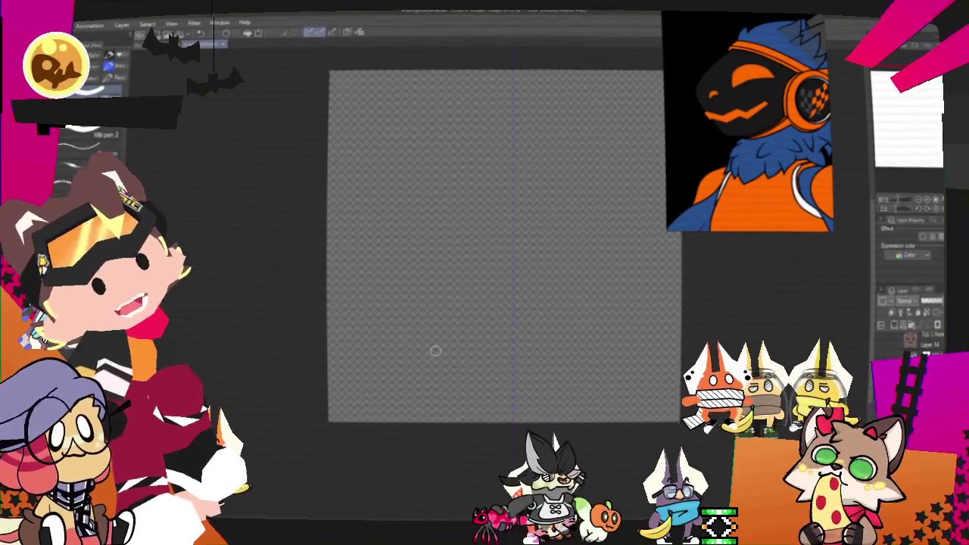
pyautogui.hscroll(1, 492, 246)
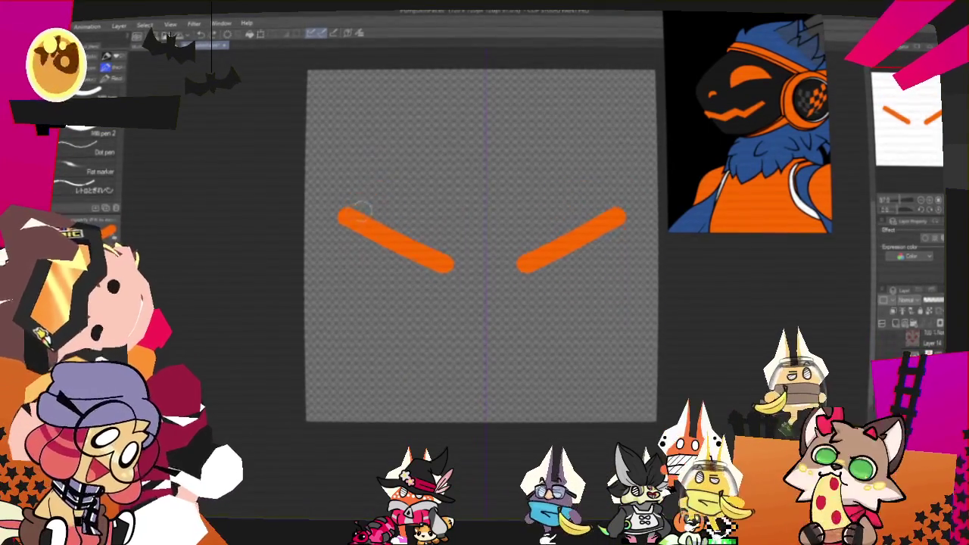
# Shape the orange slashes into mirrored pointed eyes and draw a zigzag grin below.
pyautogui.moveTo(369, 210); pyautogui.dragTo(445, 250)
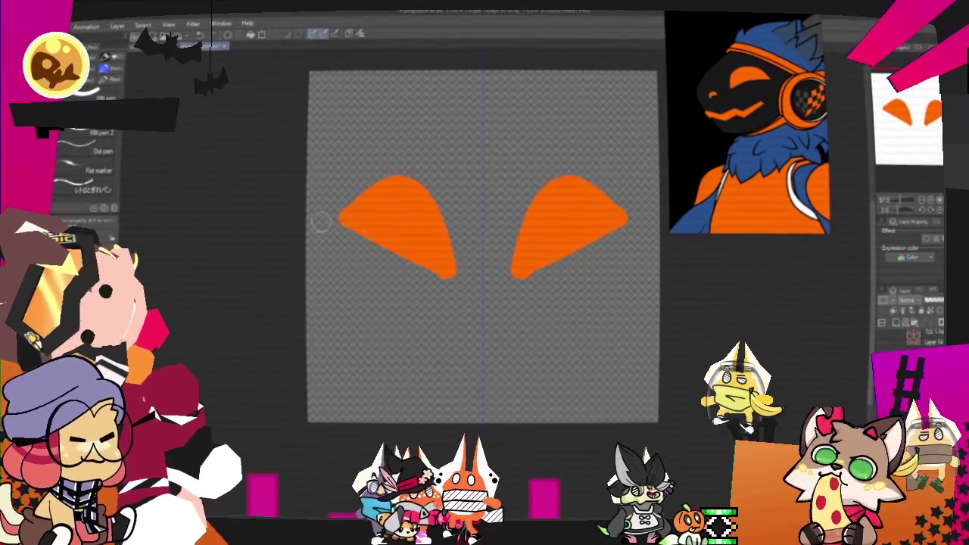
pyautogui.moveTo(411, 259)
pyautogui.mouseDown()
pyautogui.moveTo(335, 199)
pyautogui.moveTo(346, 229)
pyautogui.mouseUp()
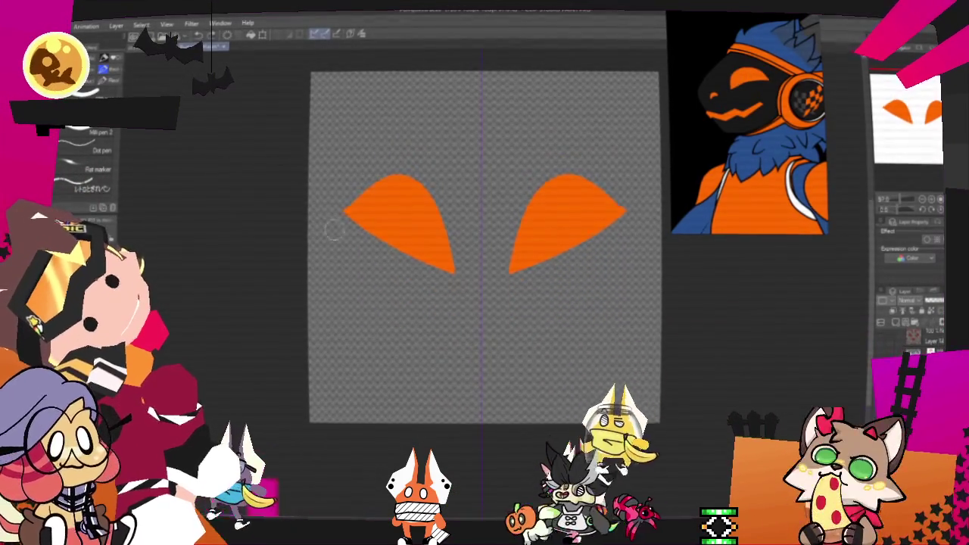
pyautogui.moveTo(453, 254); pyautogui.dragTo(441, 329)
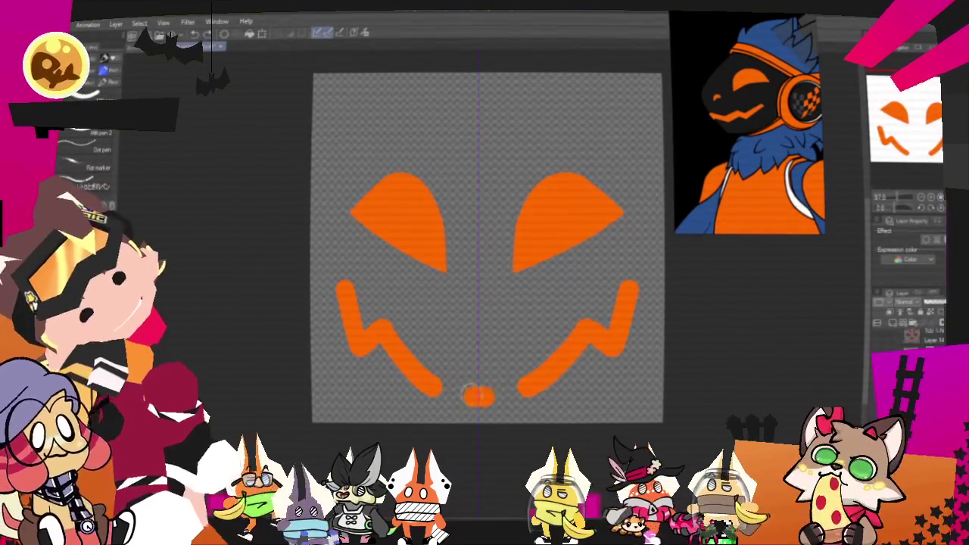
pyautogui.moveTo(437, 388); pyautogui.dragTo(520, 384)
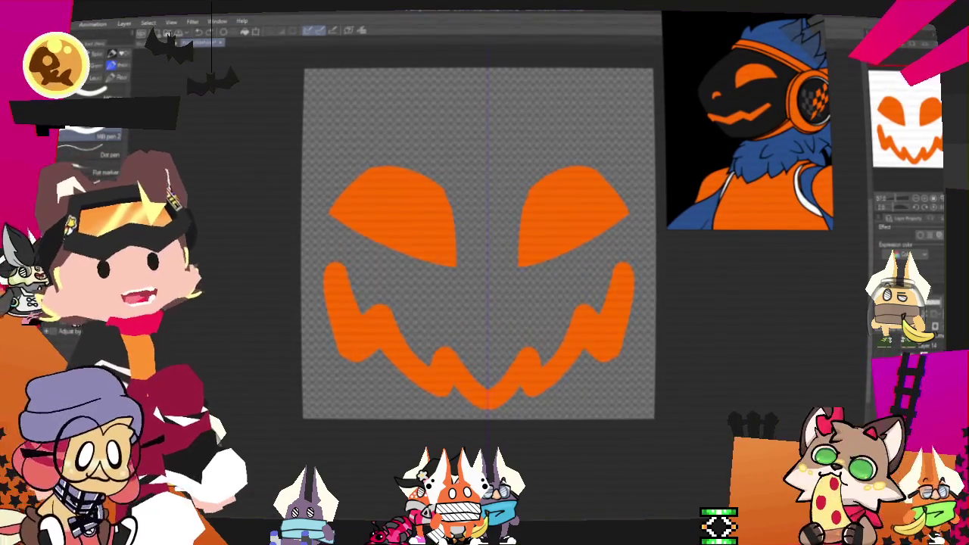
# Add two small solid triangular nose marks, then lasso the eyes-and-nose area.
pyautogui.moveTo(759, 179); pyautogui.dragTo(798, 155)
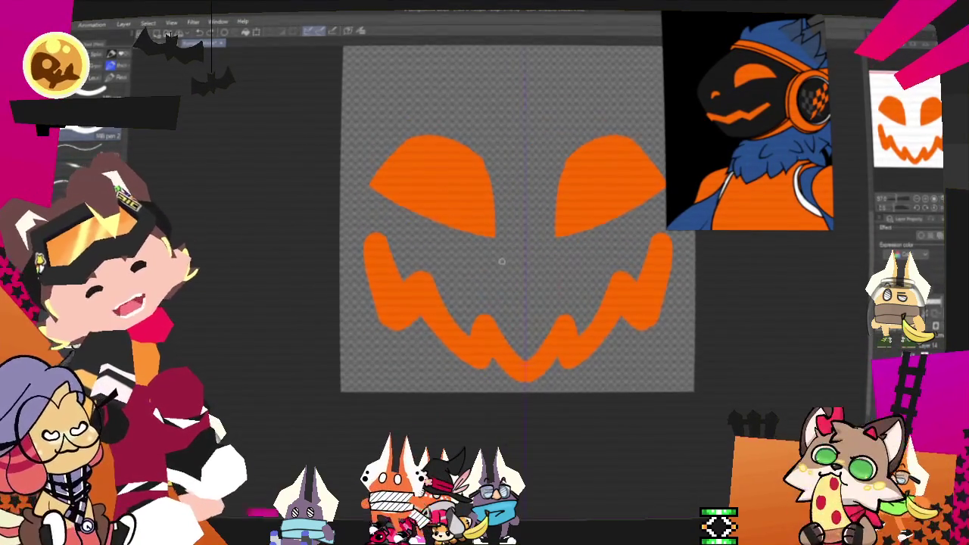
pyautogui.moveTo(488, 261); pyautogui.dragTo(503, 285)
pyautogui.moveTo(568, 259); pyautogui.dragTo(551, 285)
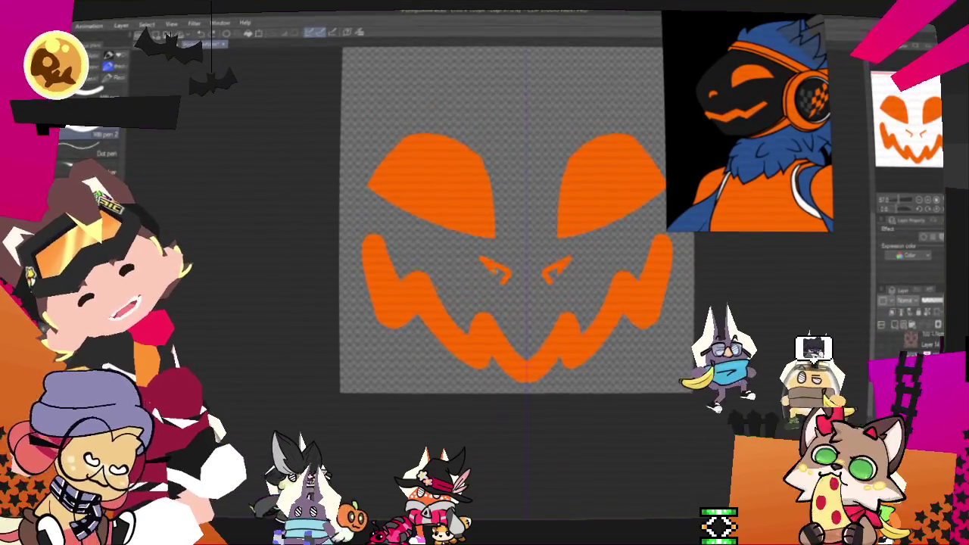
pyautogui.moveTo(484, 261); pyautogui.dragTo(506, 282)
pyautogui.moveTo(566, 261); pyautogui.dragTo(546, 282)
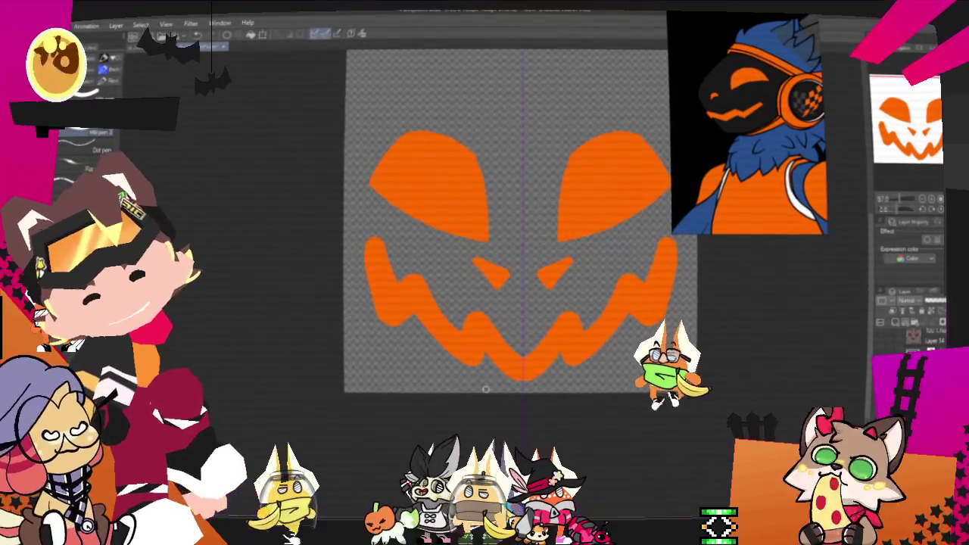
pyautogui.moveTo(486, 389)
pyautogui.mouseDown()
pyautogui.moveTo(433, 443)
pyautogui.moveTo(442, 418)
pyautogui.mouseUp()
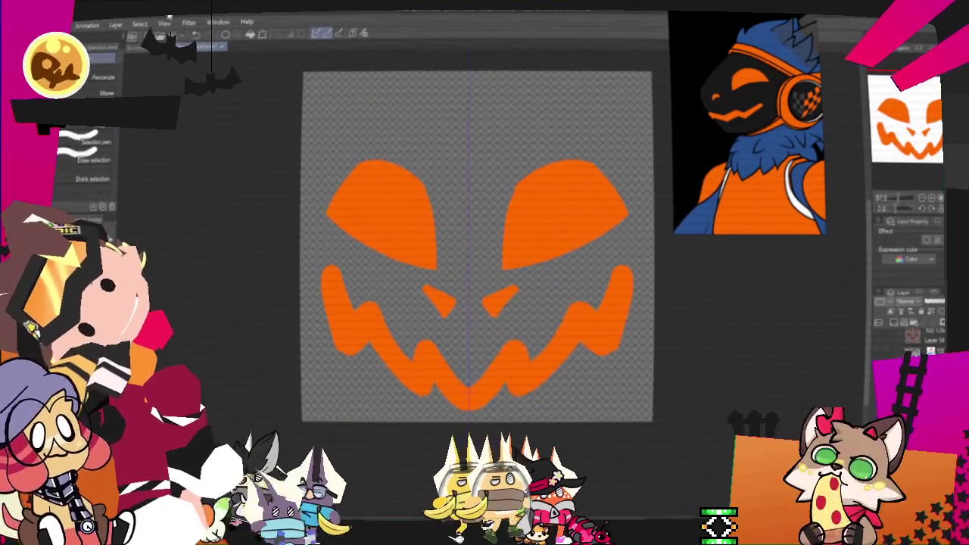
pyautogui.moveTo(366, 277)
pyautogui.mouseDown()
pyautogui.moveTo(625, 244)
pyautogui.moveTo(499, 326)
pyautogui.mouseUp()
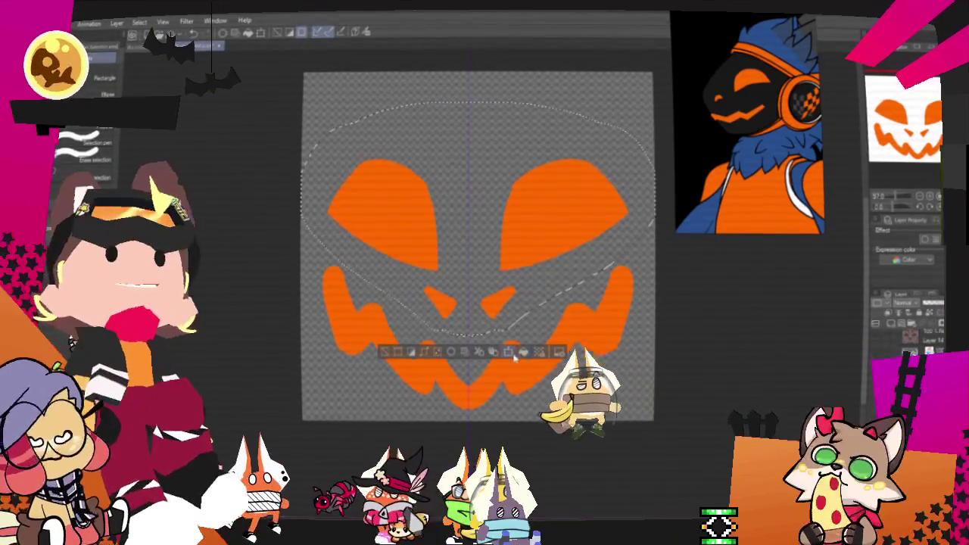
# Transform the lassoed eyes and nose slightly downward and commit the move.
pyautogui.click(521, 352)
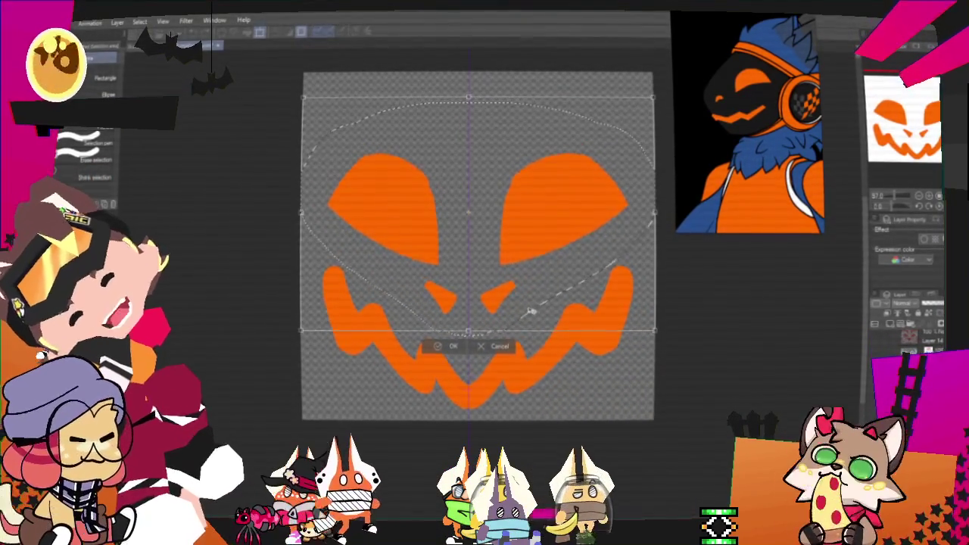
pyautogui.moveTo(531, 311); pyautogui.dragTo(532, 315)
pyautogui.click(434, 353)
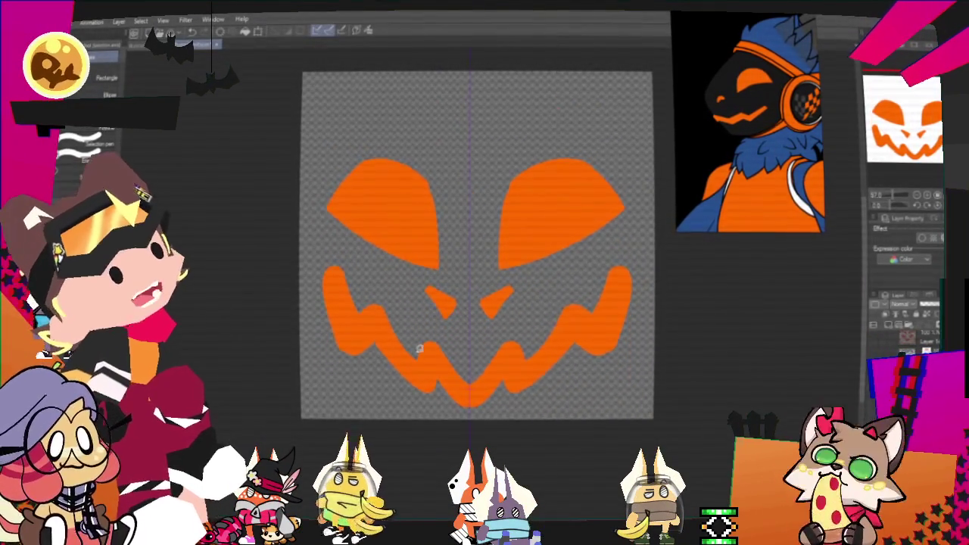
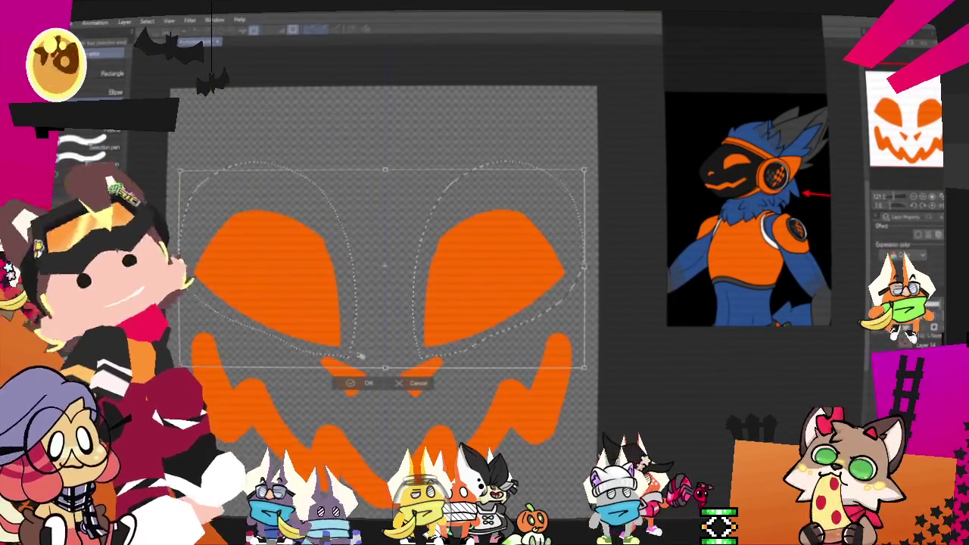
# Nudge the selected eyes slightly right and up, confirm, and deselect.
pyautogui.moveTo(360, 349); pyautogui.dragTo(396, 330)
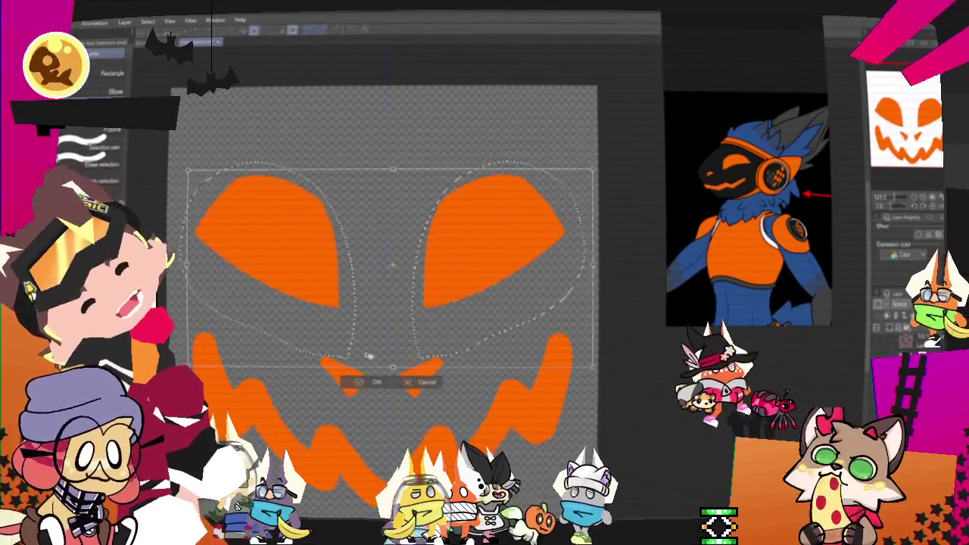
pyautogui.click(372, 374)
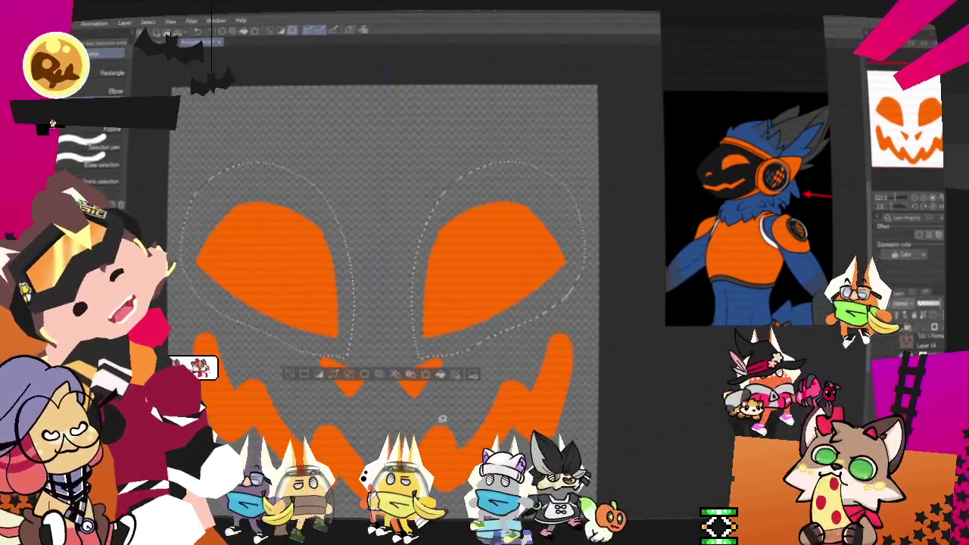
pyautogui.hotkey('ctrl', 'd')
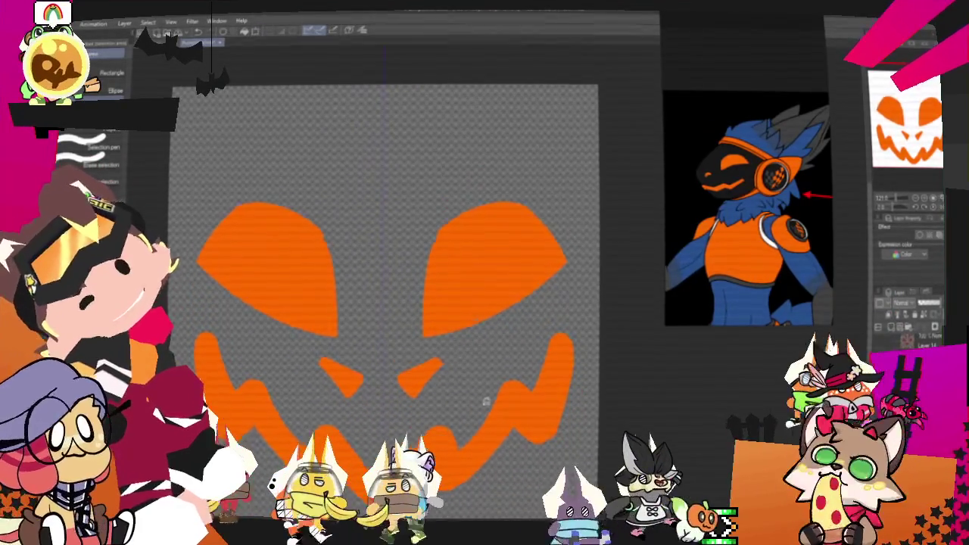
# Repaint the eye tips with the pen to make them sharper and angrier.
pyautogui.press('p')
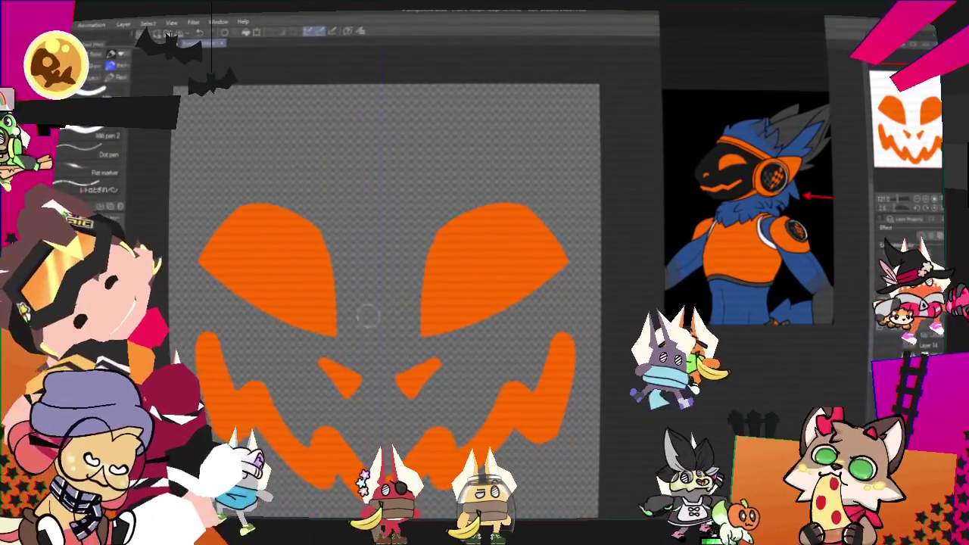
pyautogui.moveTo(530, 291); pyautogui.dragTo(484, 316)
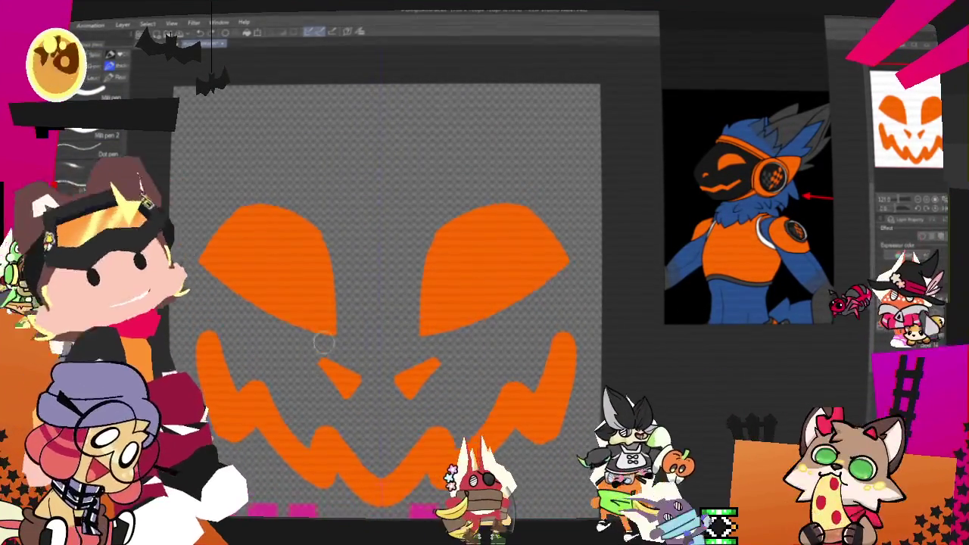
pyautogui.moveTo(333, 319); pyautogui.dragTo(227, 289)
pyautogui.hotkey('ctrl', 'z')
pyautogui.hotkey('ctrl', 'z')
pyautogui.moveTo(330, 328); pyautogui.dragTo(339, 335)
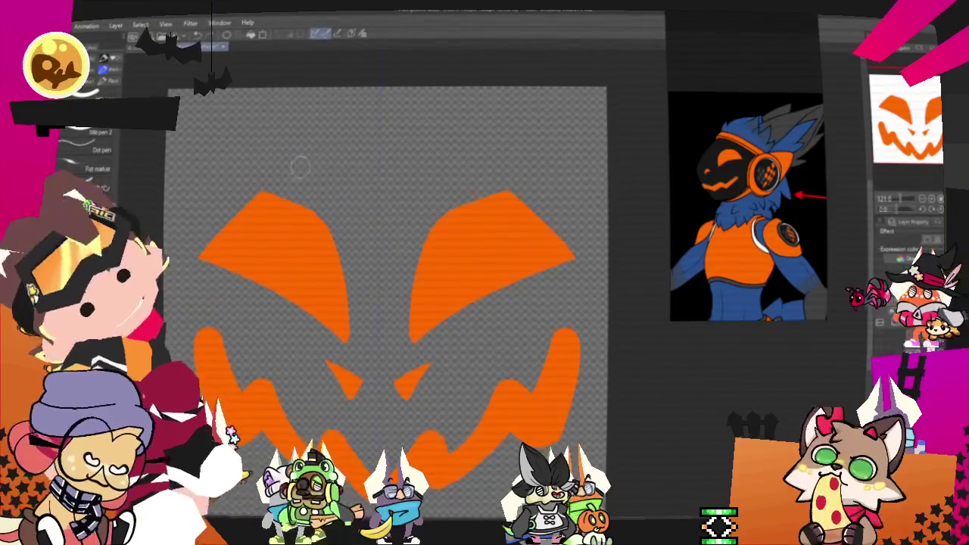
pyautogui.hotkey('ctrl', 'z')
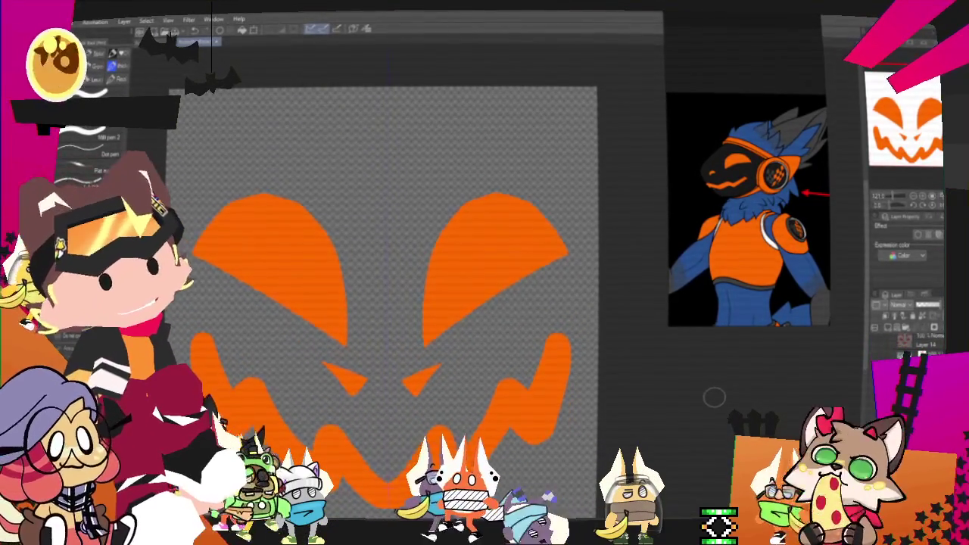
pyautogui.moveTo(714, 397); pyautogui.dragTo(770, 401)
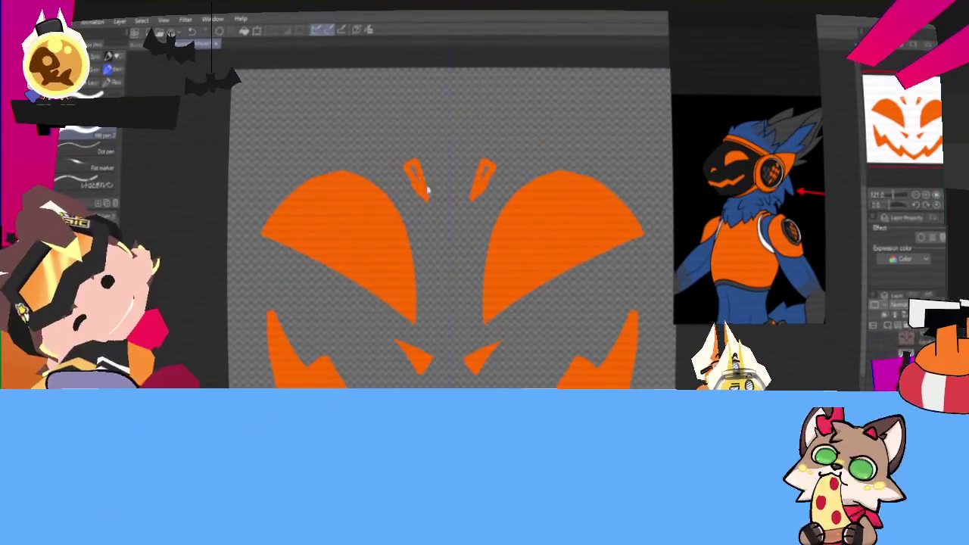
# Turn on the Border effect for the orange face layer.
pyautogui.click(922, 239)
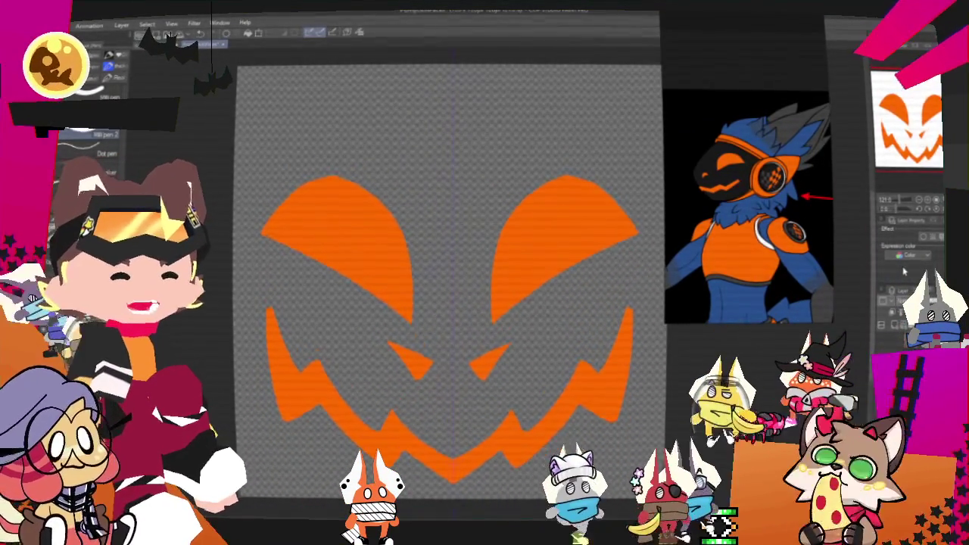
pyautogui.scroll(-3, 749, 204)
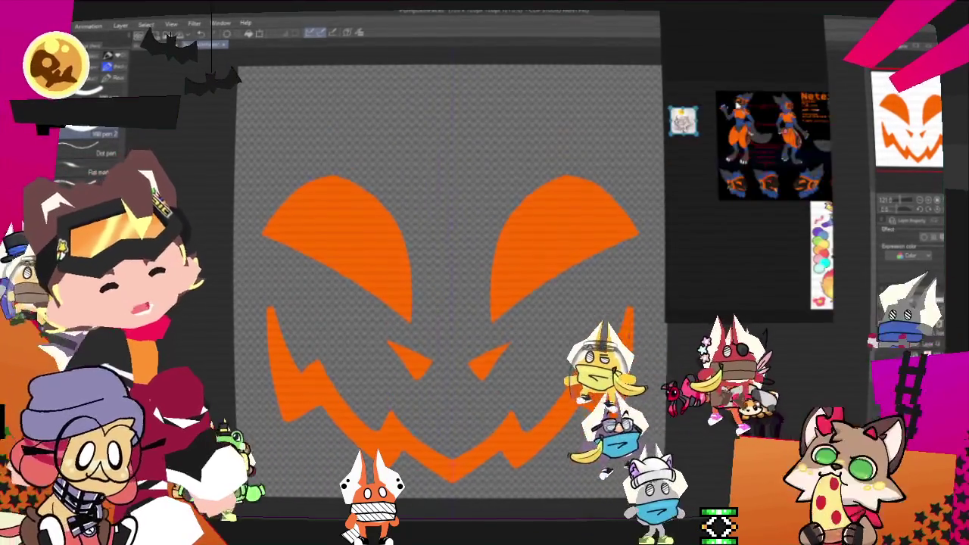
# Paint a small orange zigzag lightning-bolt mark above the eyes.
pyautogui.scroll(3, 795, 181)
pyautogui.scroll(3, 795, 182)
pyautogui.scroll(2, 796, 182)
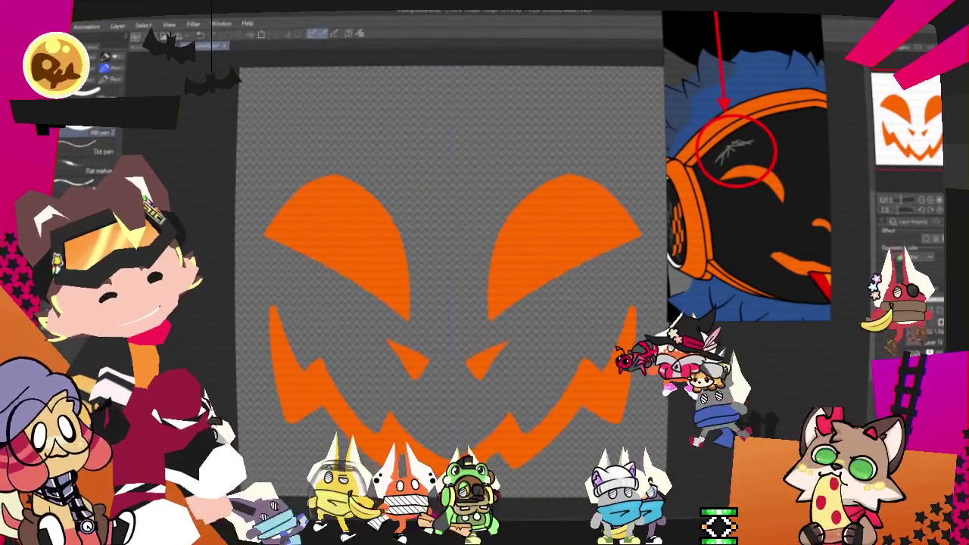
pyautogui.scroll(-3, 499, 136)
pyautogui.scroll(2, 498, 136)
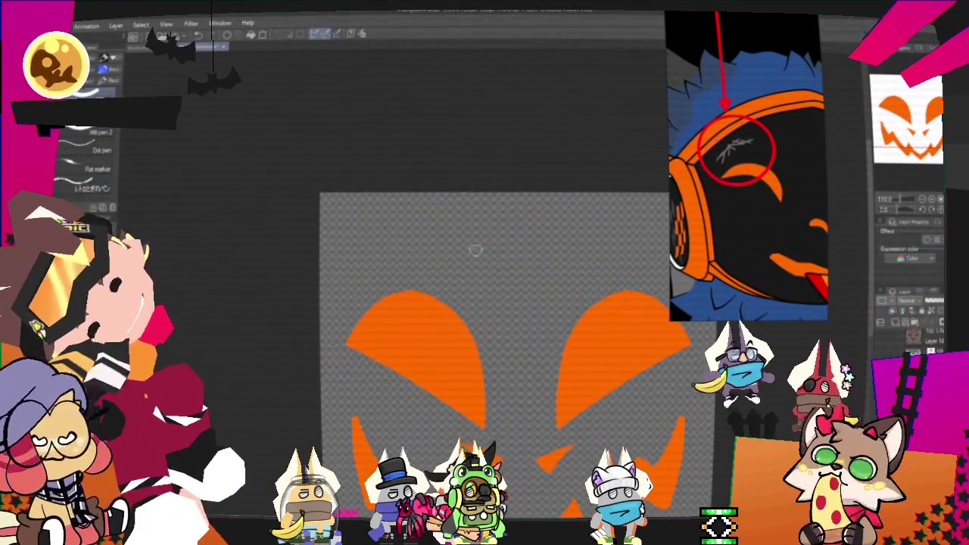
pyautogui.moveTo(456, 240); pyautogui.dragTo(402, 262)
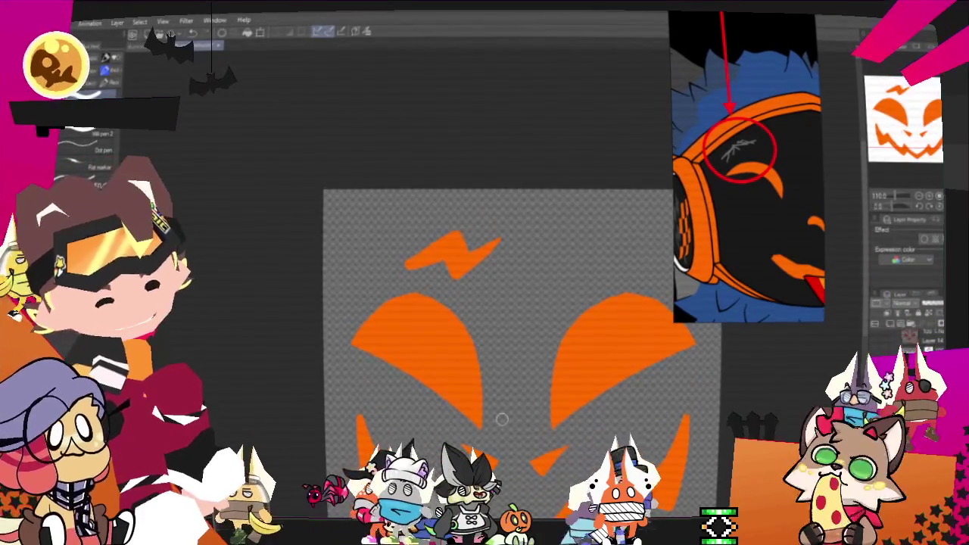
pyautogui.hotkey('ctrl', '-')
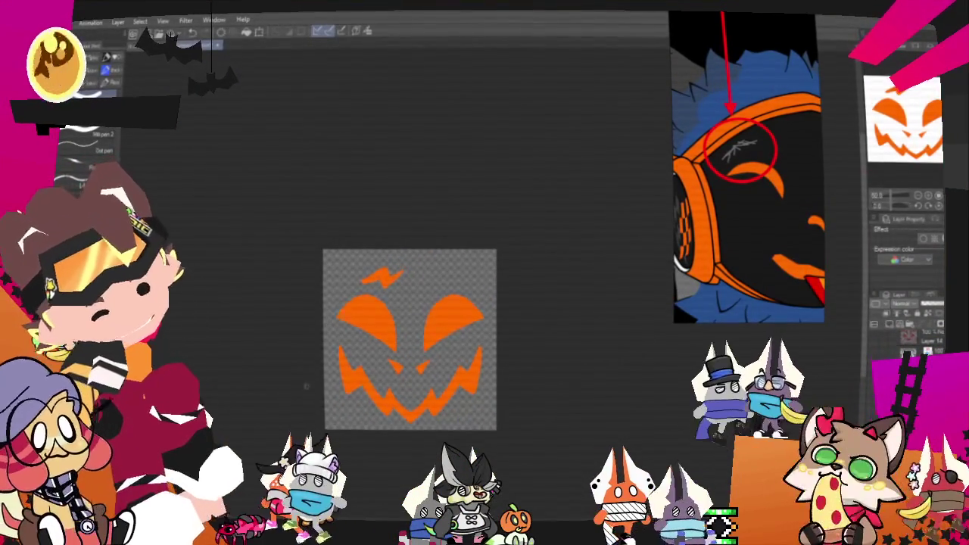
pyautogui.hotkey('ctrl', '+')
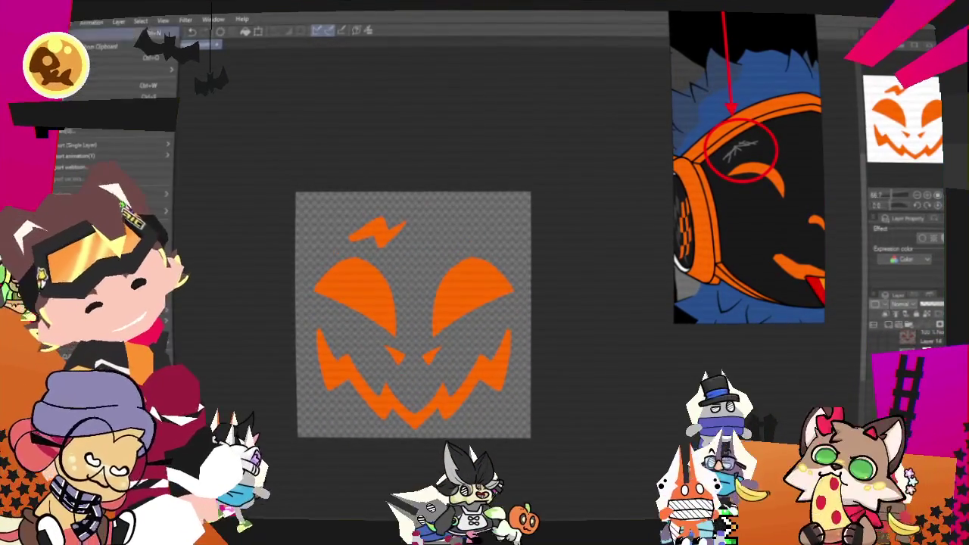
# Export the pumpkin face design as a single-layer PNG image.
pyautogui.rightClick(176, 136)
pyautogui.click(215, 172)
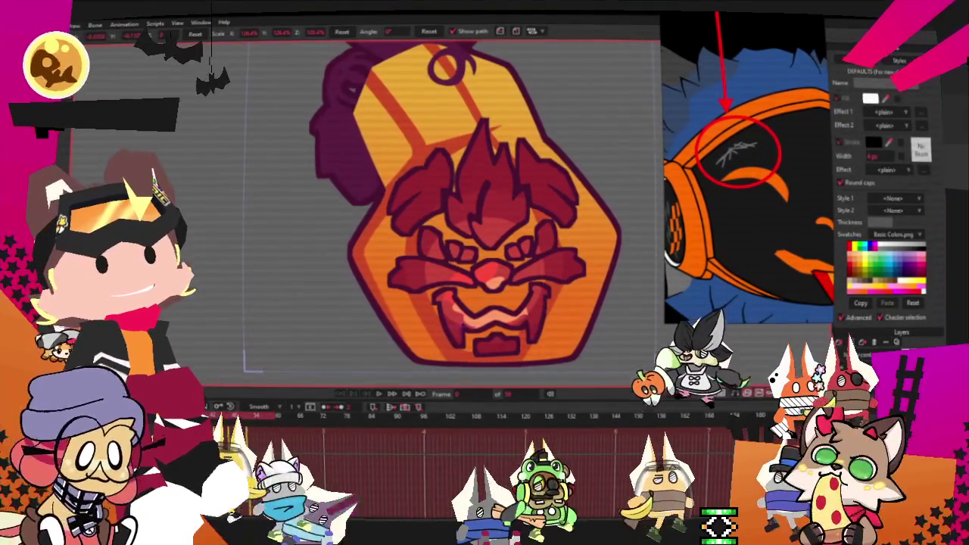
# Replace the Sweater.png layer's source image with the Neteye design.
pyautogui.doubleClick(878, 356)
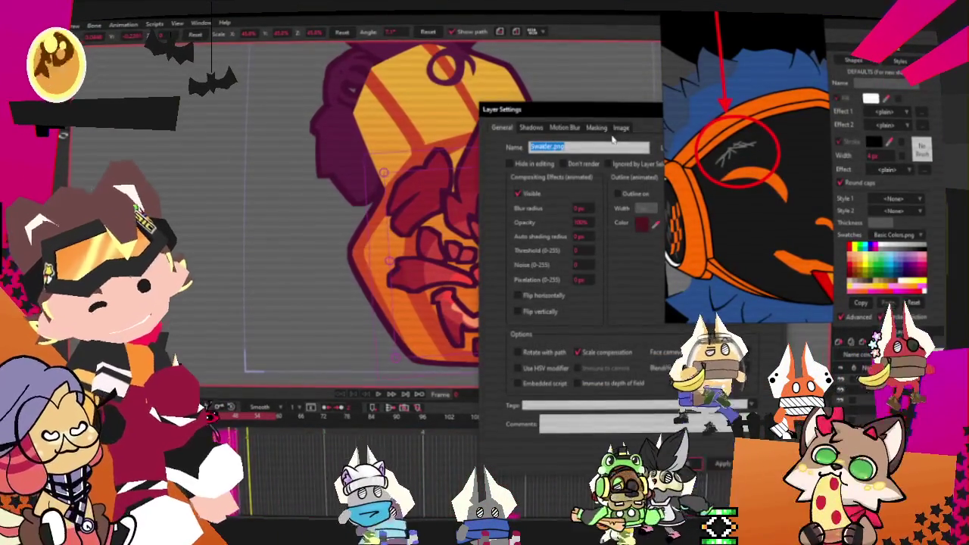
pyautogui.click(614, 134)
pyautogui.click(583, 162)
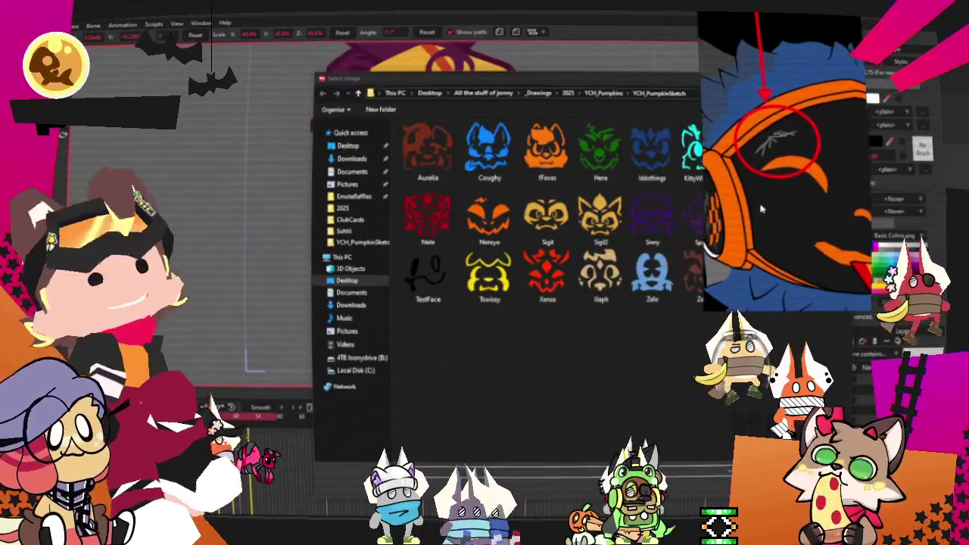
pyautogui.doubleClick(488, 218)
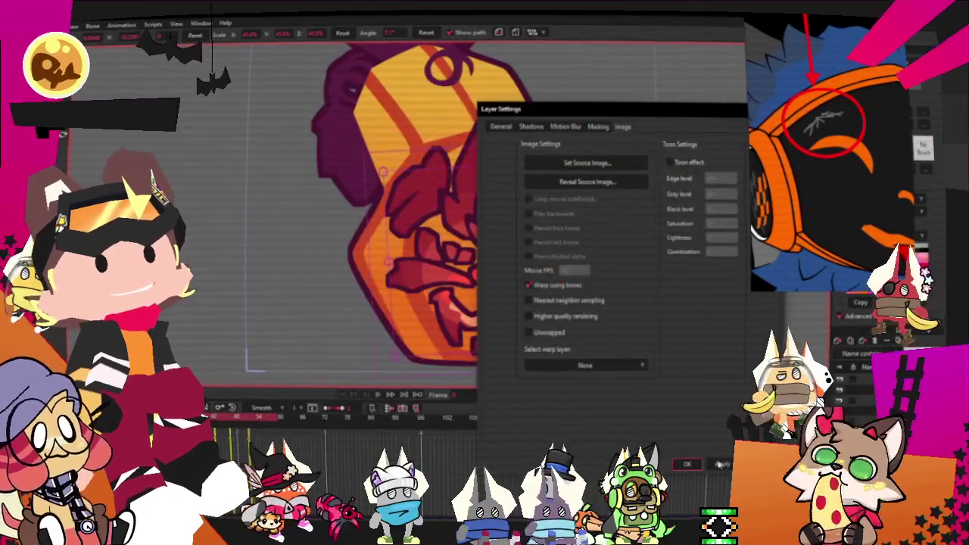
pyautogui.click(687, 464)
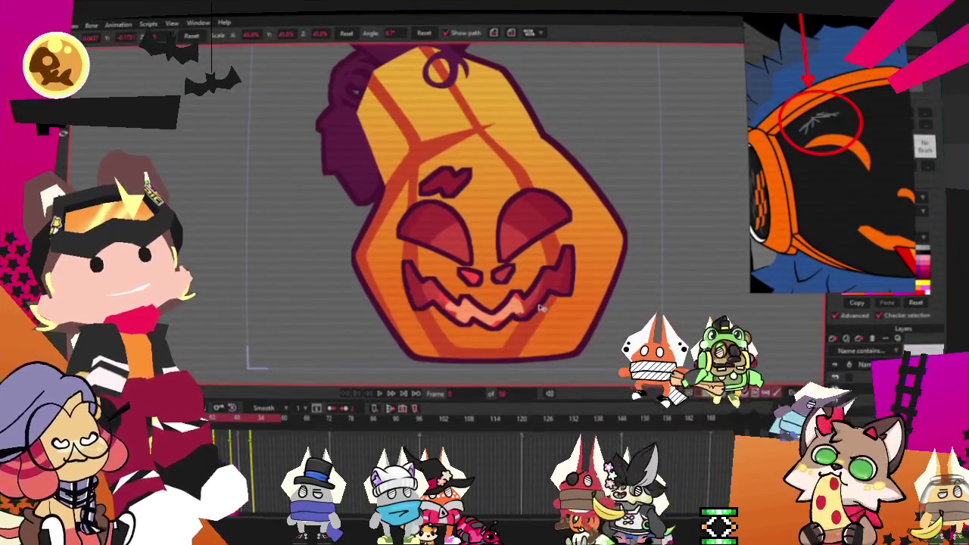
pyautogui.click(558, 305)
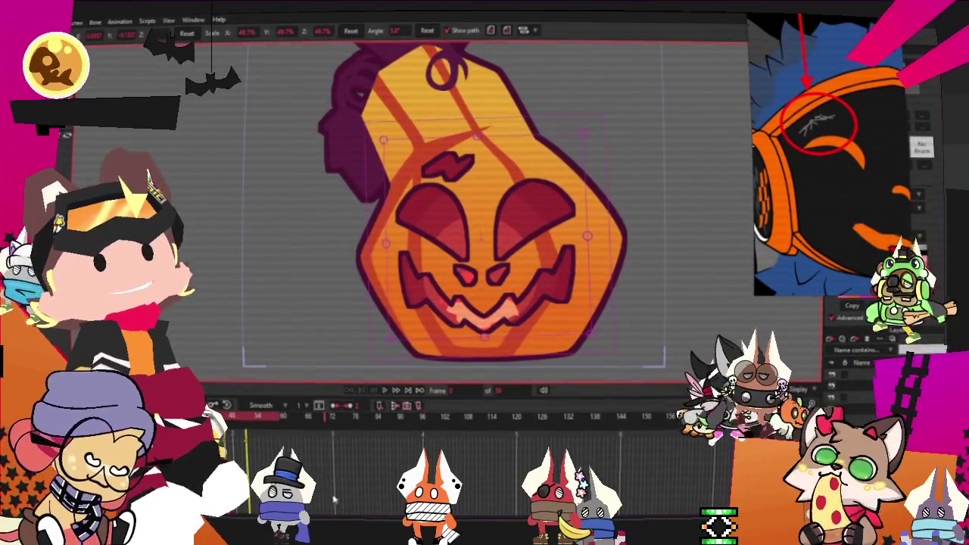
# Stop playback, render the current frame for preview, and close the preview.
pyautogui.scroll(-2, 427, 277)
pyautogui.scroll(-3, 428, 276)
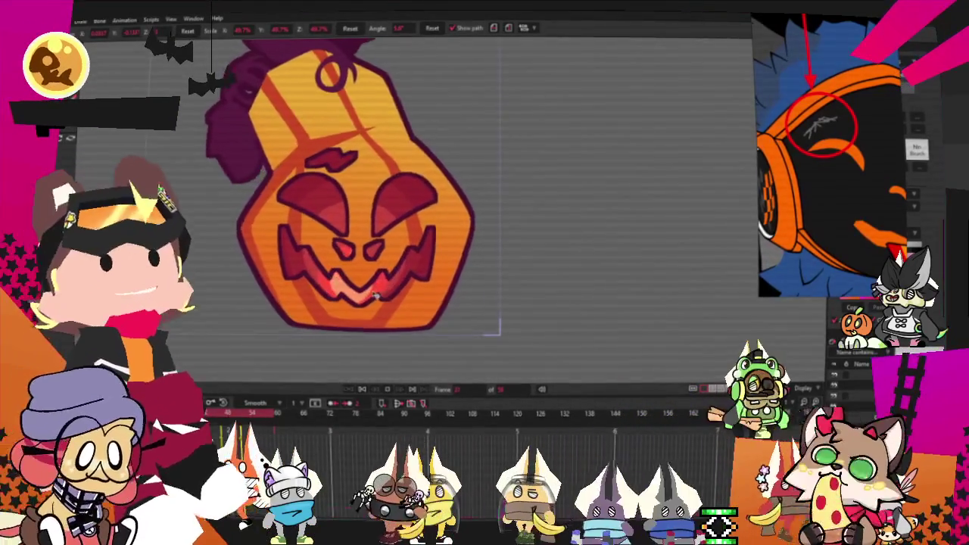
pyautogui.click(361, 390)
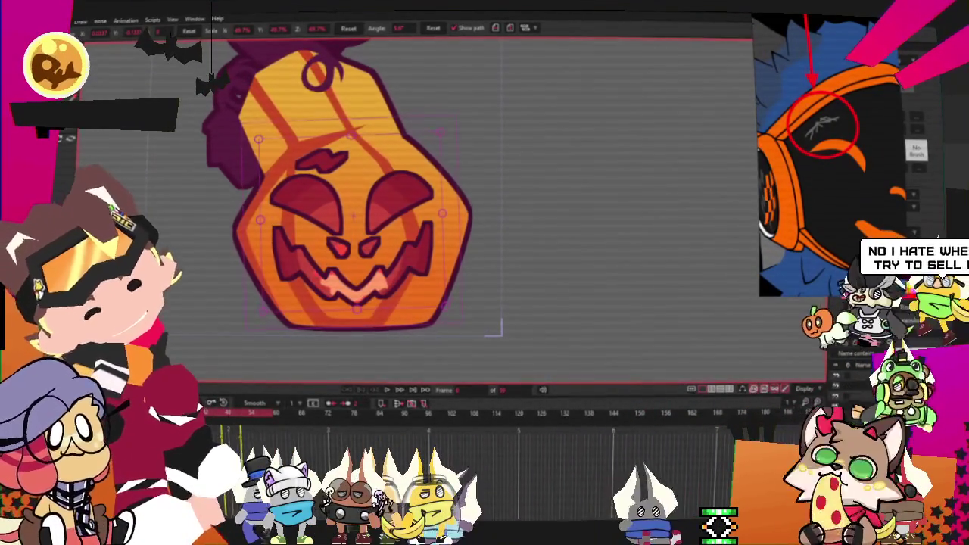
pyautogui.click(61, 20)
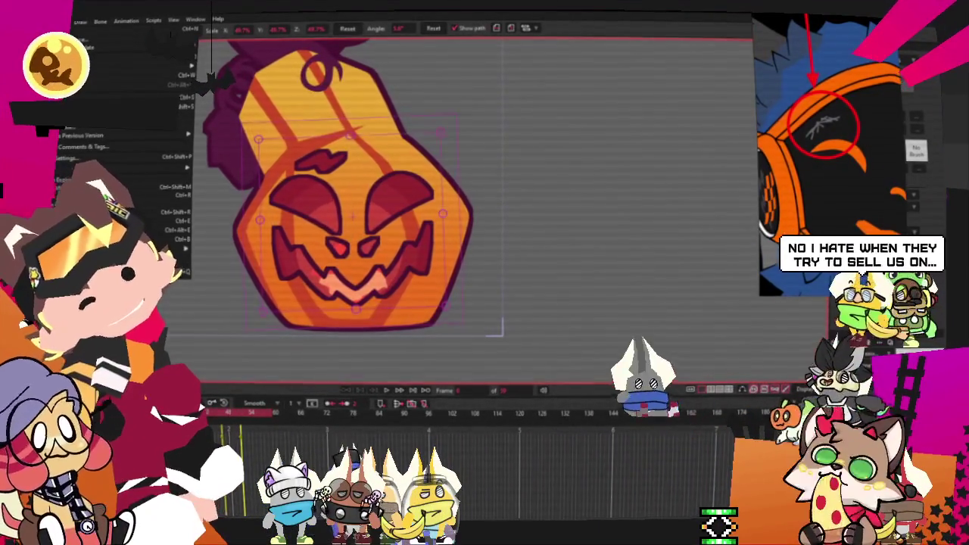
pyautogui.click(151, 196)
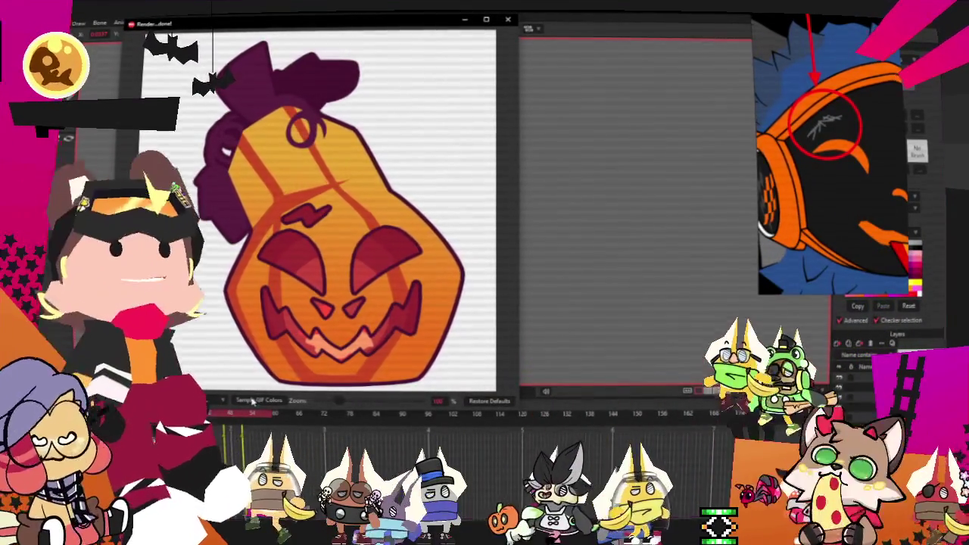
pyautogui.click(506, 19)
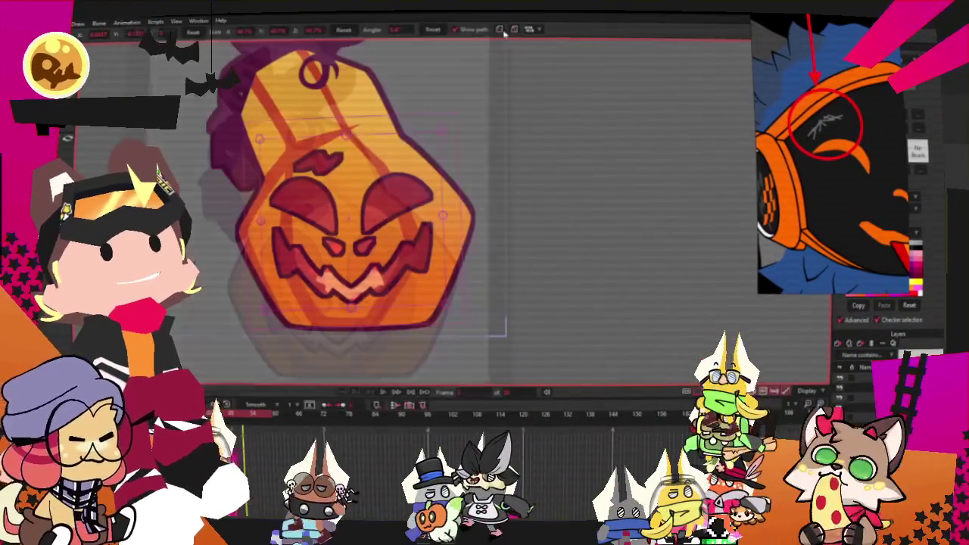
# Open the face layer's settings and close them without changes.
pyautogui.doubleClick(851, 388)
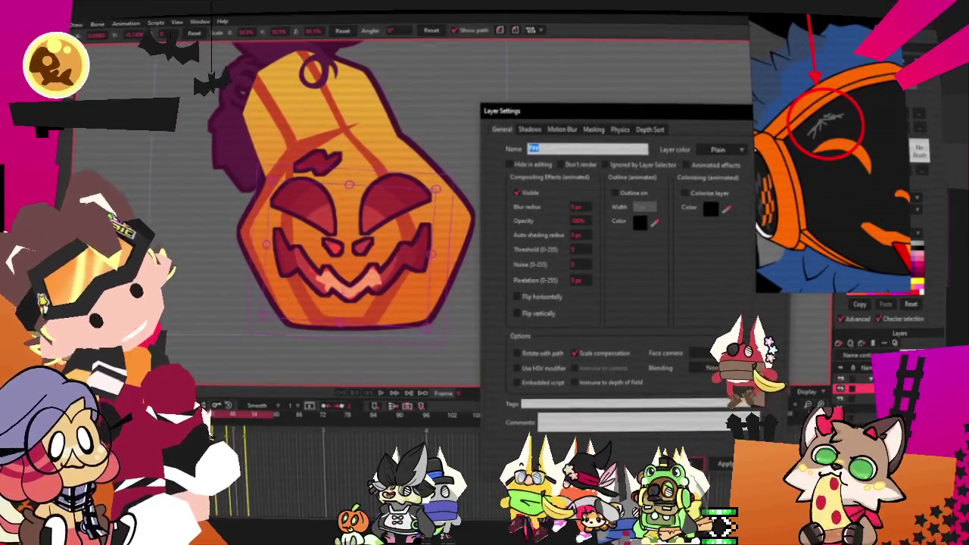
pyautogui.press('Escape')
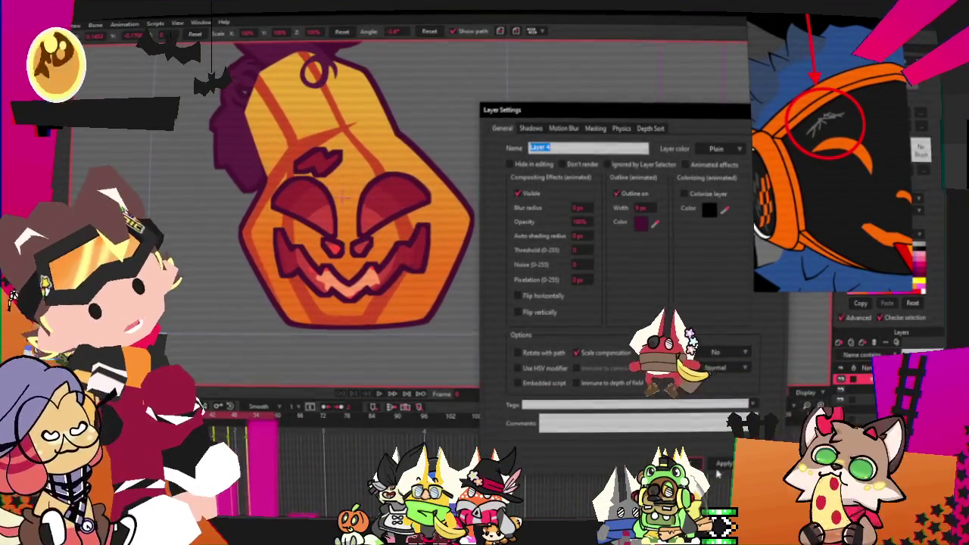
pyautogui.press('Return')
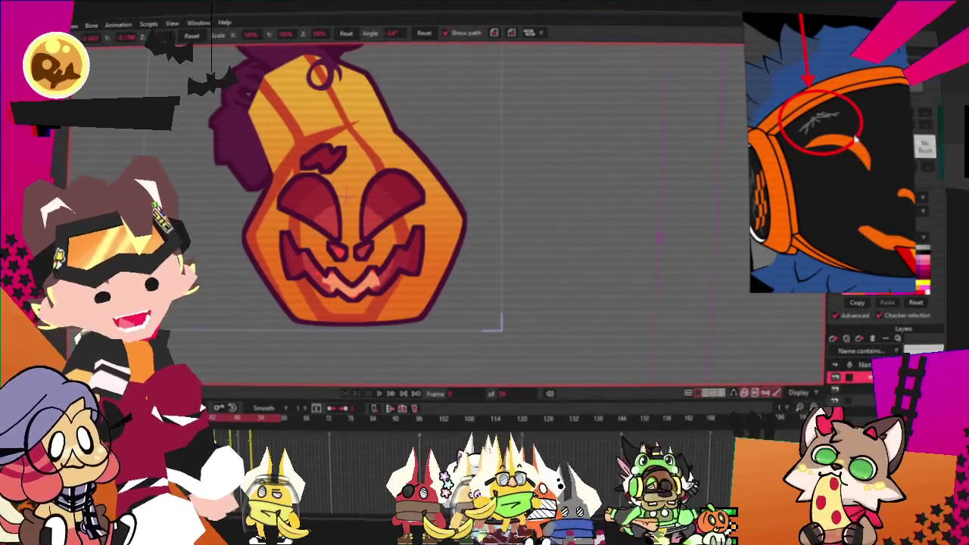
# Scroll down in the Moho view before leaving the pumpkin scene.
pyautogui.scroll(-5, 752, 148)
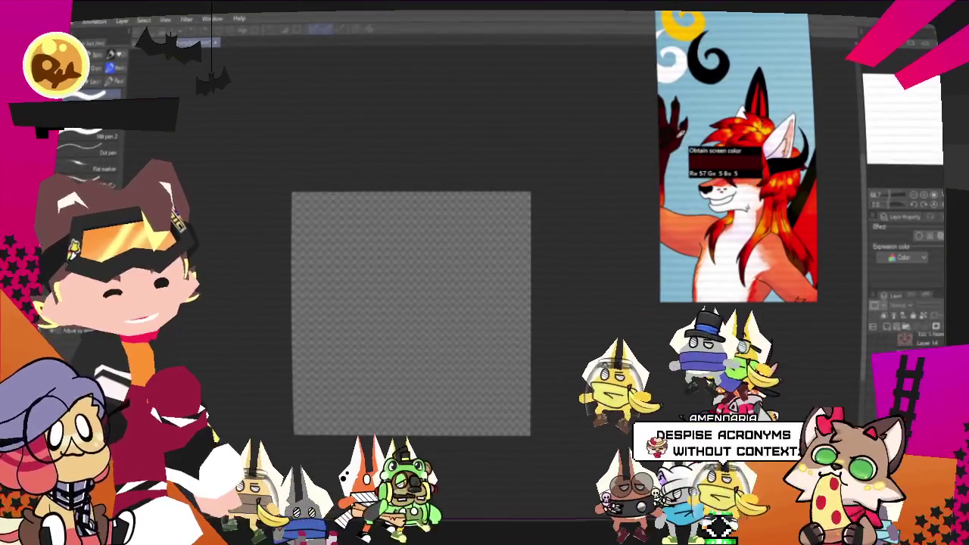
# Ink mirrored angular eye outlines and fill them solid dark red.
pyautogui.scroll(-1, 473, 198)
pyautogui.scroll(1, 458, 205)
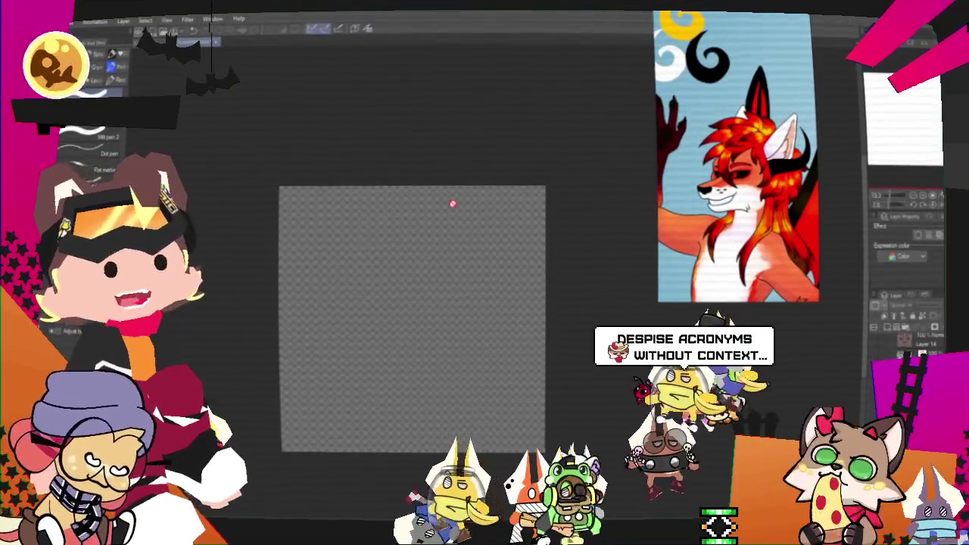
pyautogui.moveTo(453, 203); pyautogui.dragTo(438, 196)
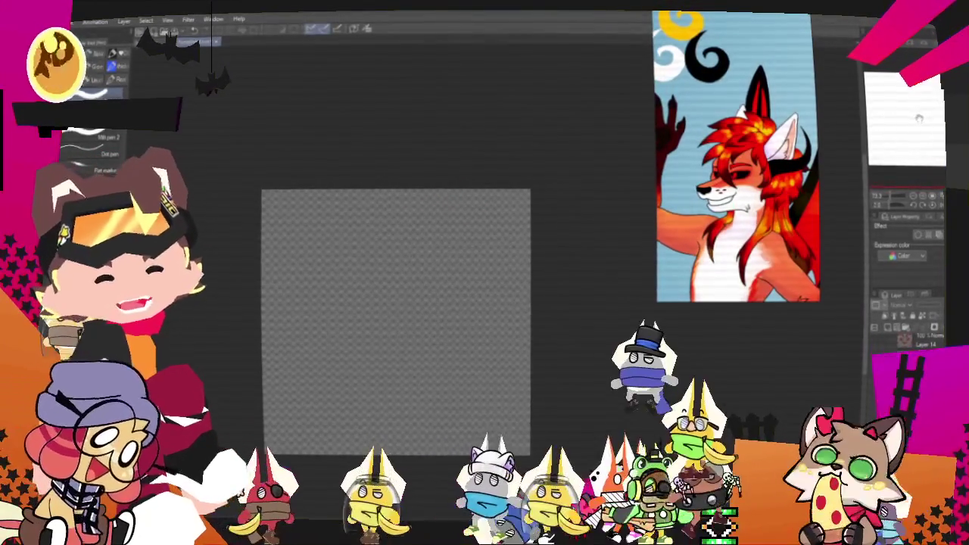
pyautogui.click(90, 136)
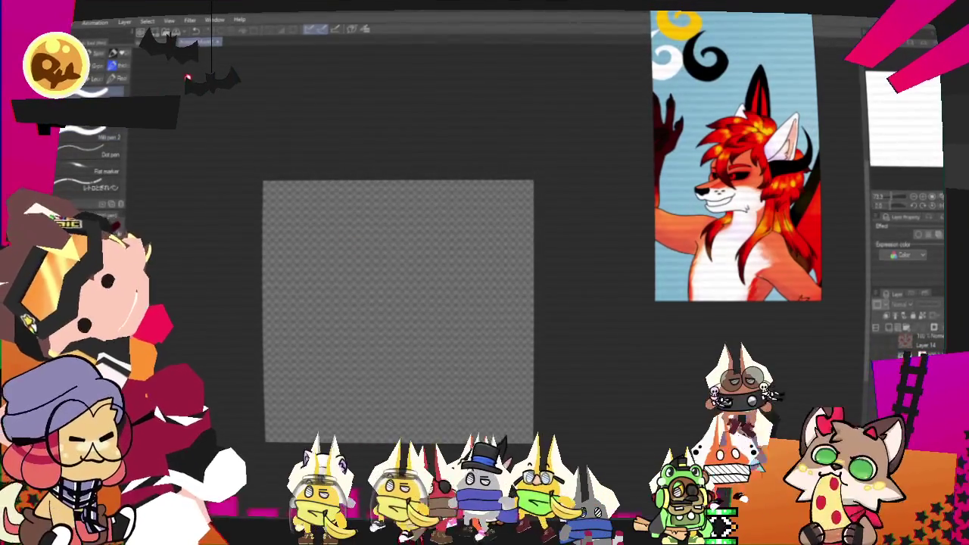
pyautogui.moveTo(505, 280); pyautogui.dragTo(423, 338)
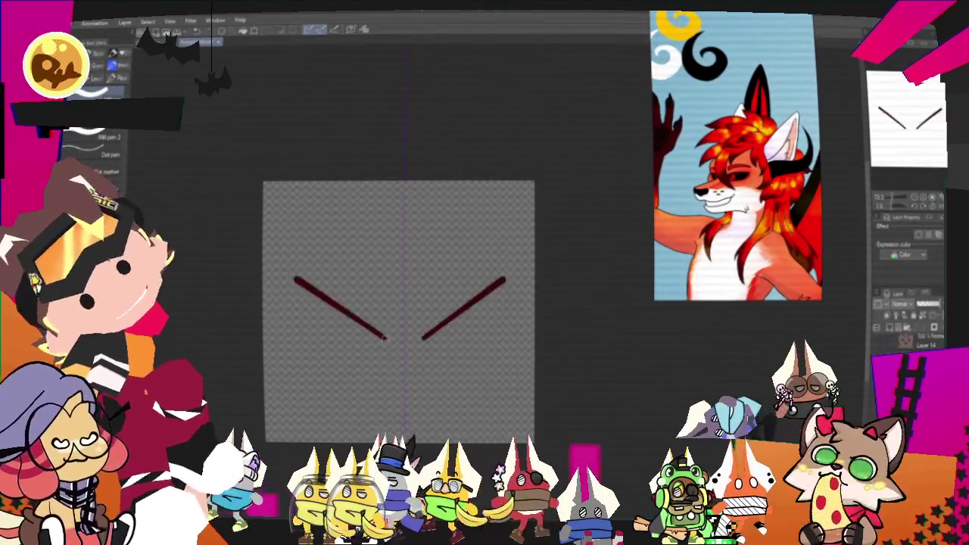
pyautogui.moveTo(296, 279); pyautogui.dragTo(292, 326)
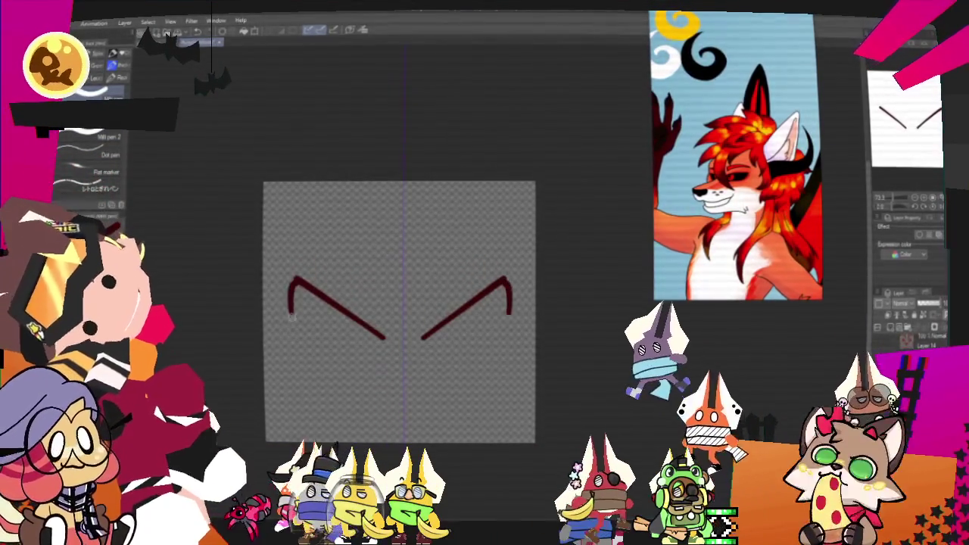
pyautogui.hotkey('ctrl', 'z')
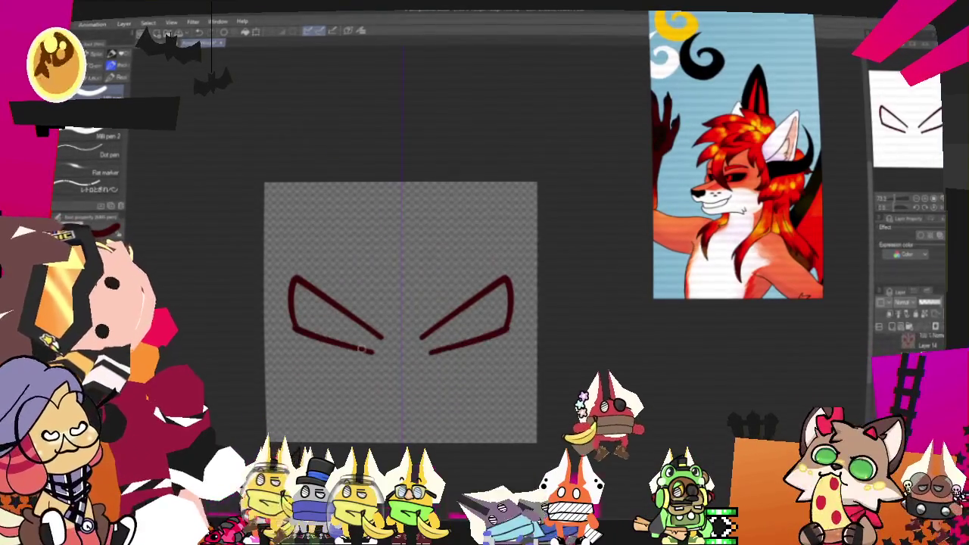
pyautogui.moveTo(372, 349); pyautogui.dragTo(380, 337)
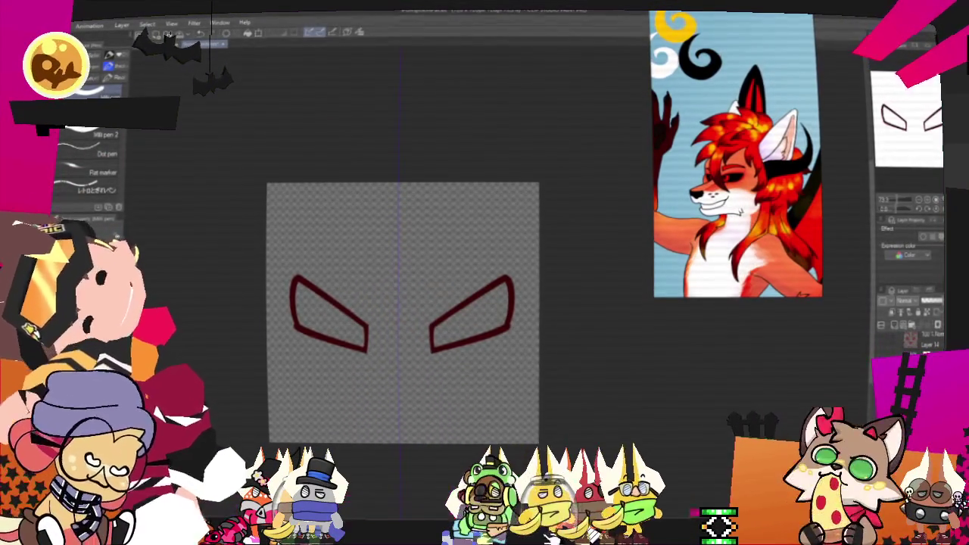
pyautogui.click(338, 323)
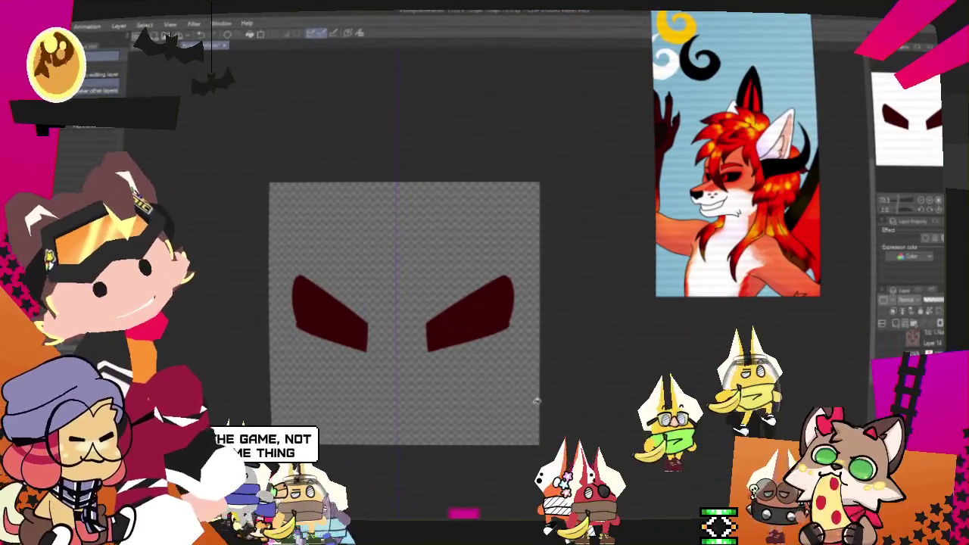
# Pen curved pupils inside both eyes and a small nose below.
pyautogui.press('p')
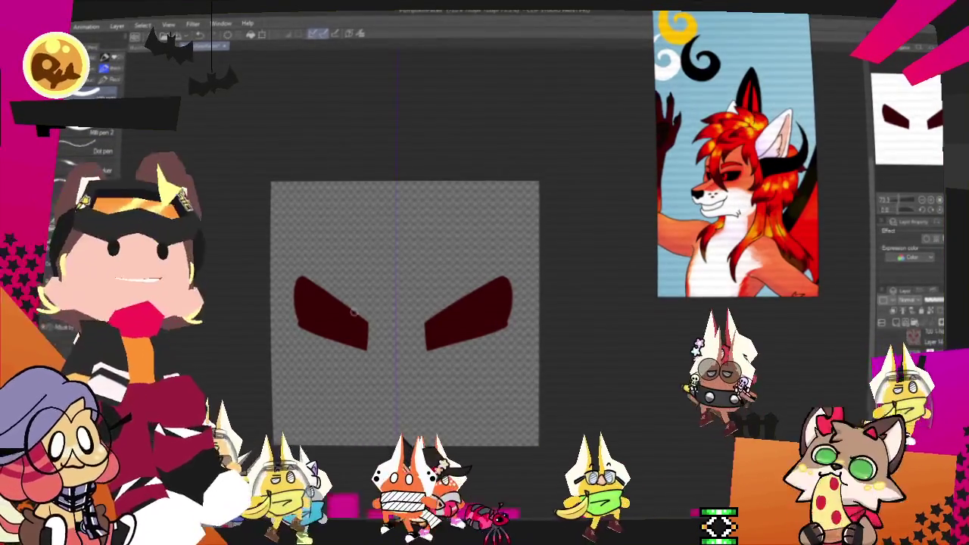
pyautogui.moveTo(326, 302); pyautogui.dragTo(347, 305)
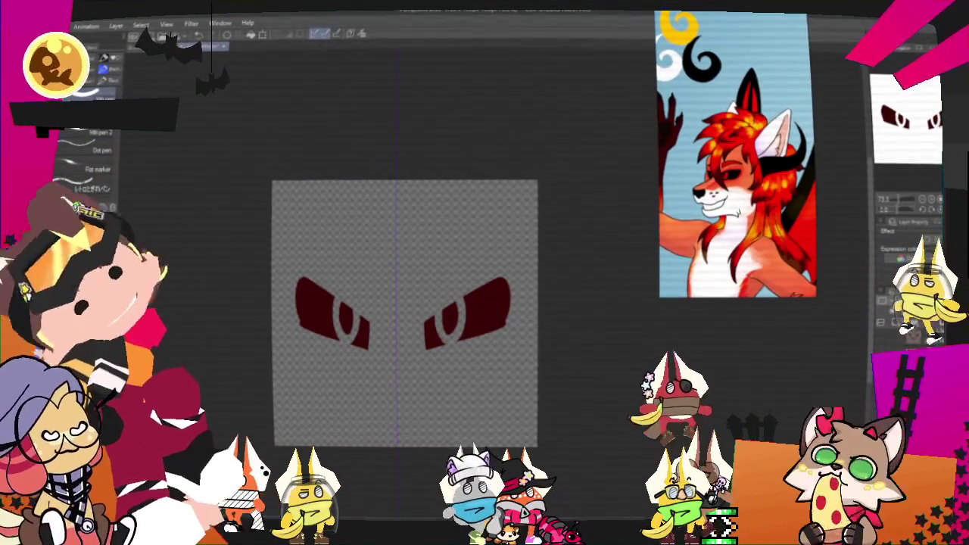
pyautogui.moveTo(375, 364)
pyautogui.mouseDown()
pyautogui.moveTo(395, 361)
pyautogui.moveTo(395, 384)
pyautogui.moveTo(386, 368)
pyautogui.mouseUp()
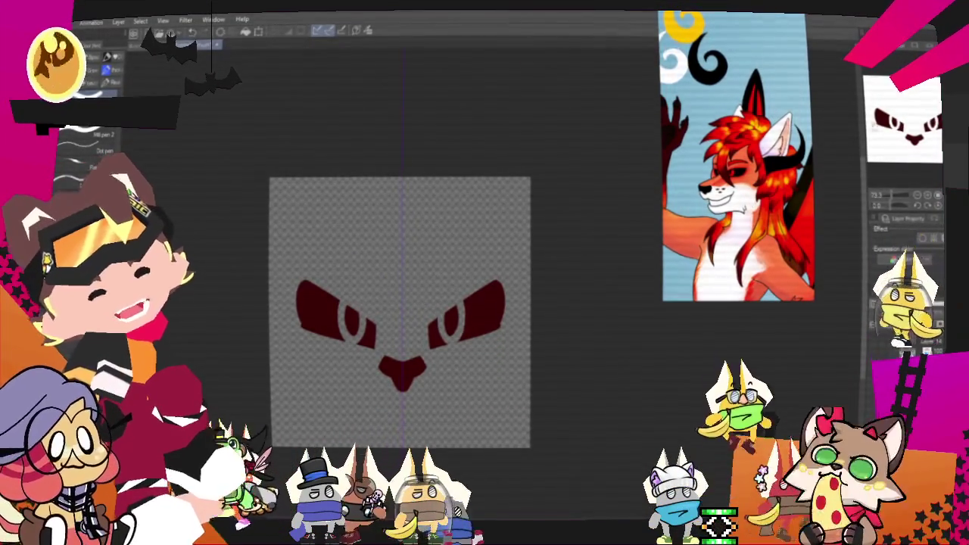
pyautogui.scroll(-2, 612, 343)
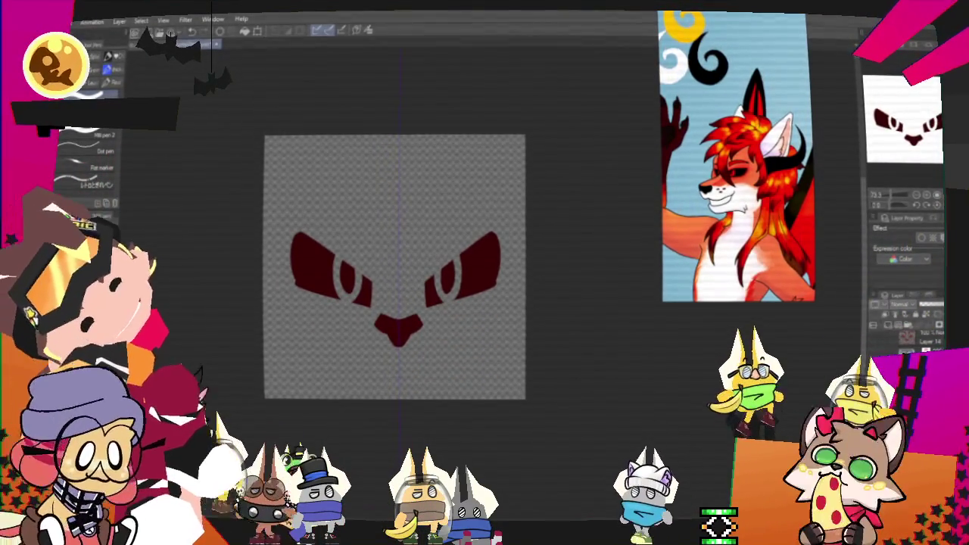
# Draw a thick jagged frowning mouth with a central peak below the nose.
pyautogui.moveTo(307, 364)
pyautogui.mouseDown()
pyautogui.moveTo(373, 372)
pyautogui.moveTo(485, 363)
pyautogui.mouseUp()
pyautogui.hotkey('ctrl', 'z')
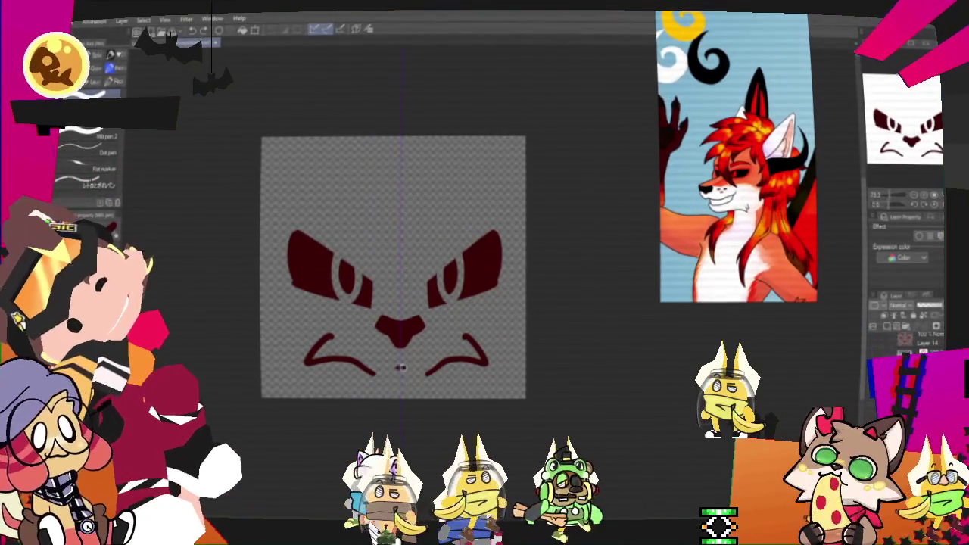
pyautogui.moveTo(373, 373); pyautogui.dragTo(399, 366)
pyautogui.moveTo(428, 375); pyautogui.dragTo(400, 366)
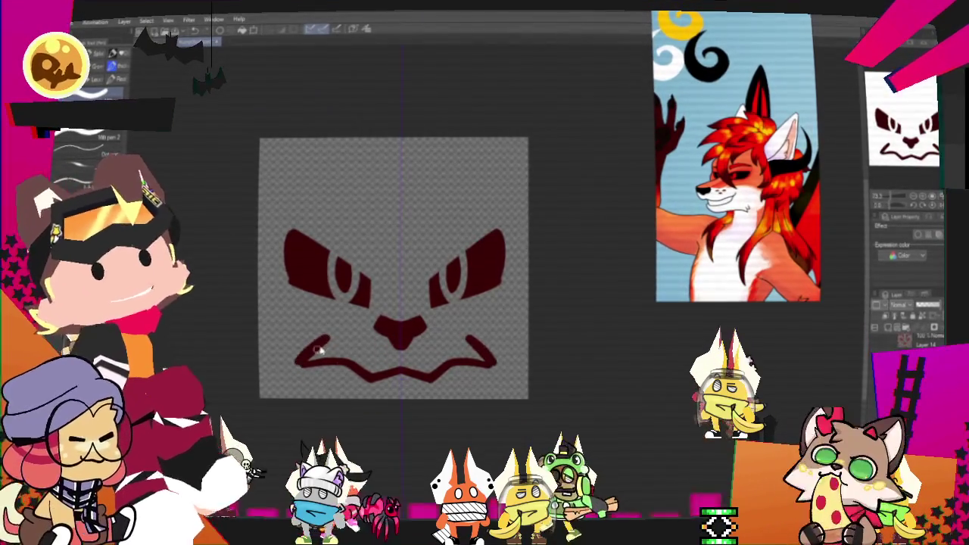
pyautogui.moveTo(302, 354); pyautogui.dragTo(496, 367)
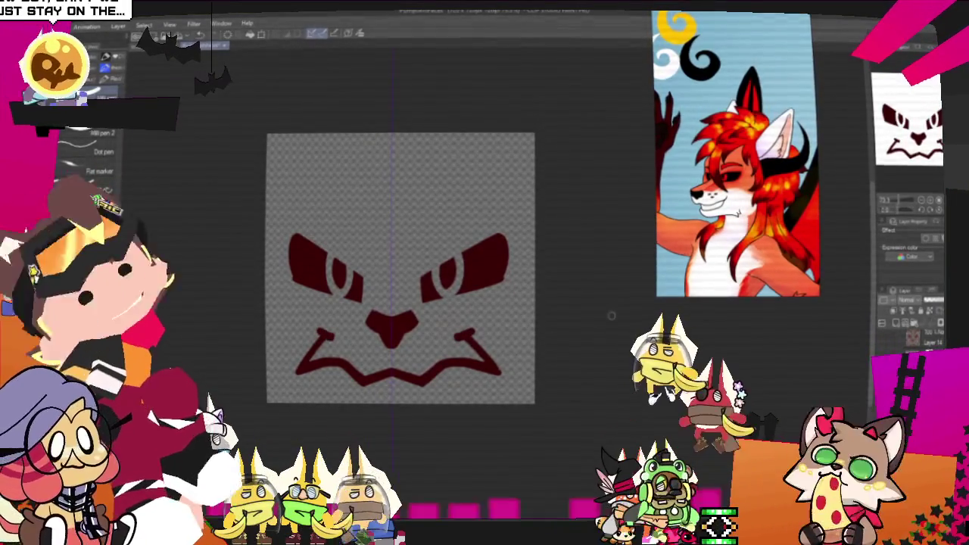
pyautogui.moveTo(400, 268); pyautogui.dragTo(405, 308)
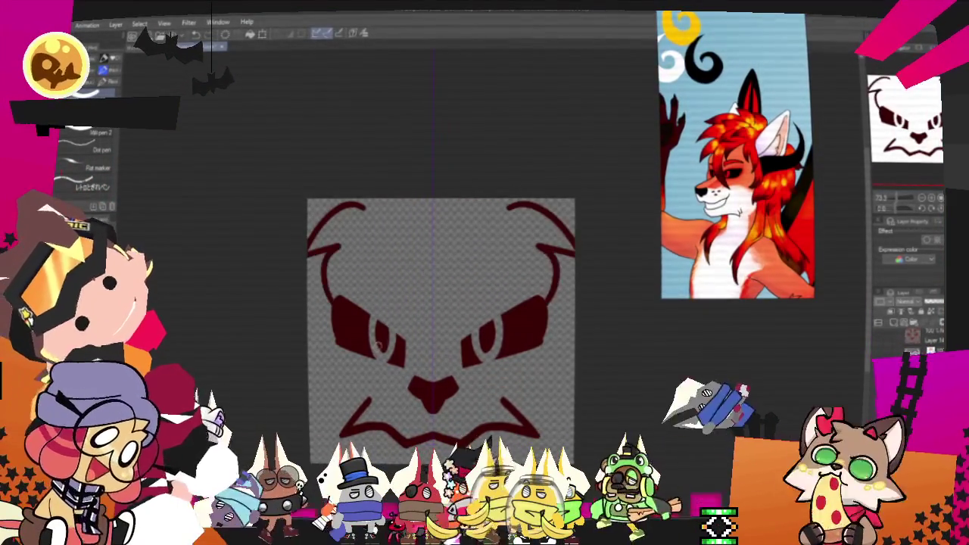
# Pen a V-shaped brow, a forehead arch and mirrored upper-face strokes, then clear the fox face.
pyautogui.moveTo(392, 282); pyautogui.dragTo(439, 345)
pyautogui.moveTo(492, 281); pyautogui.dragTo(439, 345)
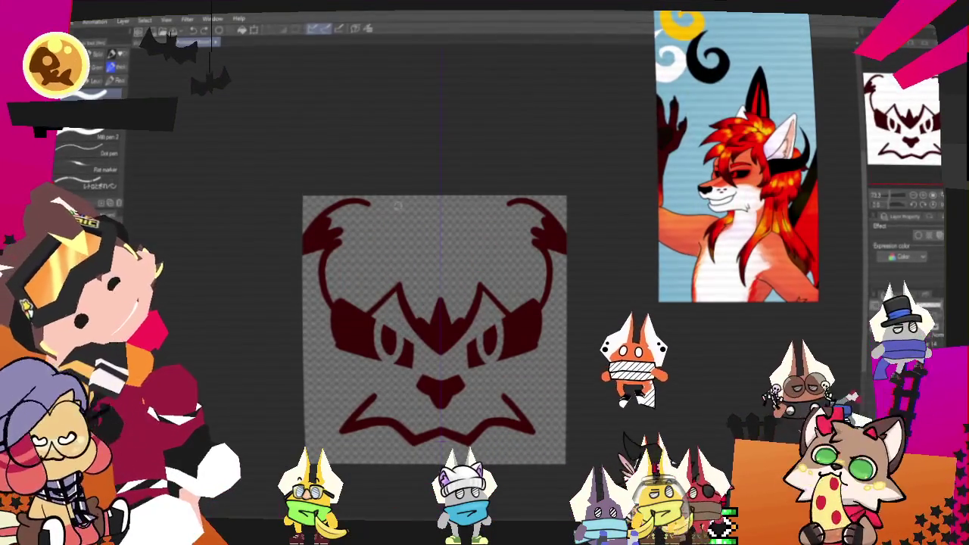
pyautogui.moveTo(363, 265); pyautogui.dragTo(514, 261)
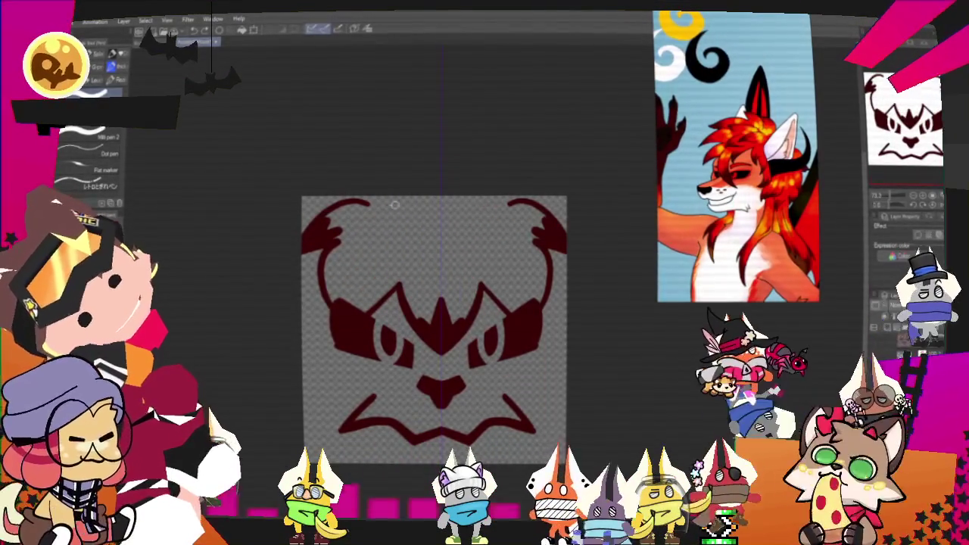
pyautogui.moveTo(437, 284); pyautogui.dragTo(401, 221)
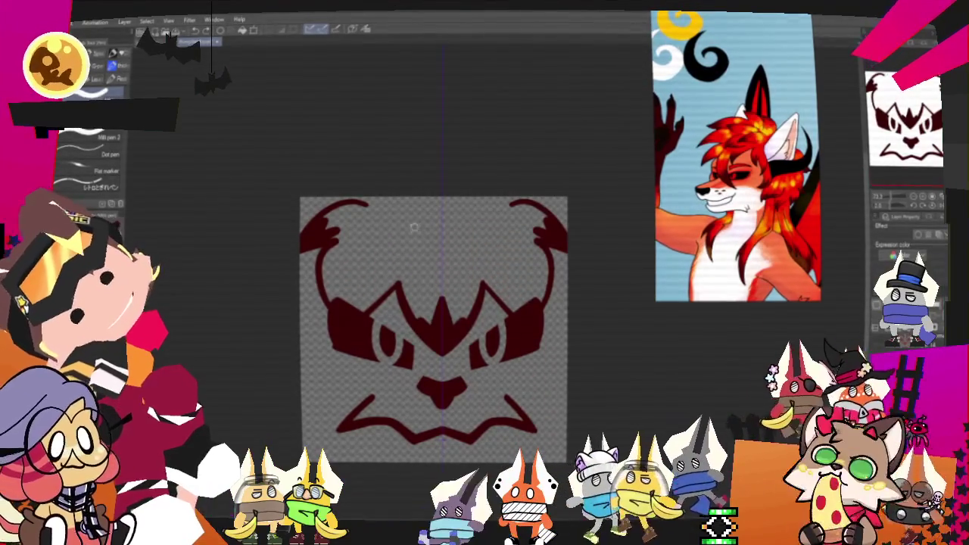
pyautogui.moveTo(485, 206)
pyautogui.mouseDown()
pyautogui.moveTo(458, 248)
pyautogui.moveTo(496, 268)
pyautogui.mouseUp()
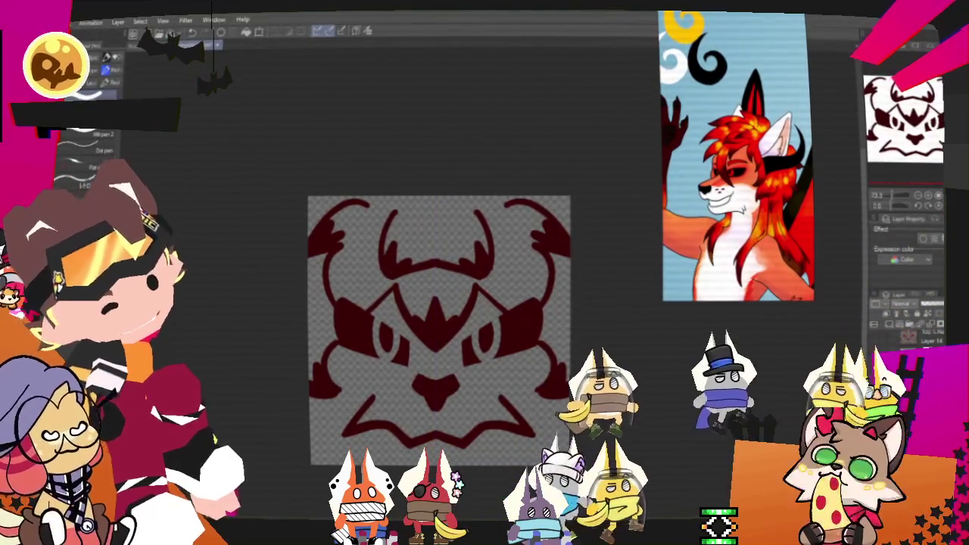
pyautogui.press('Delete')
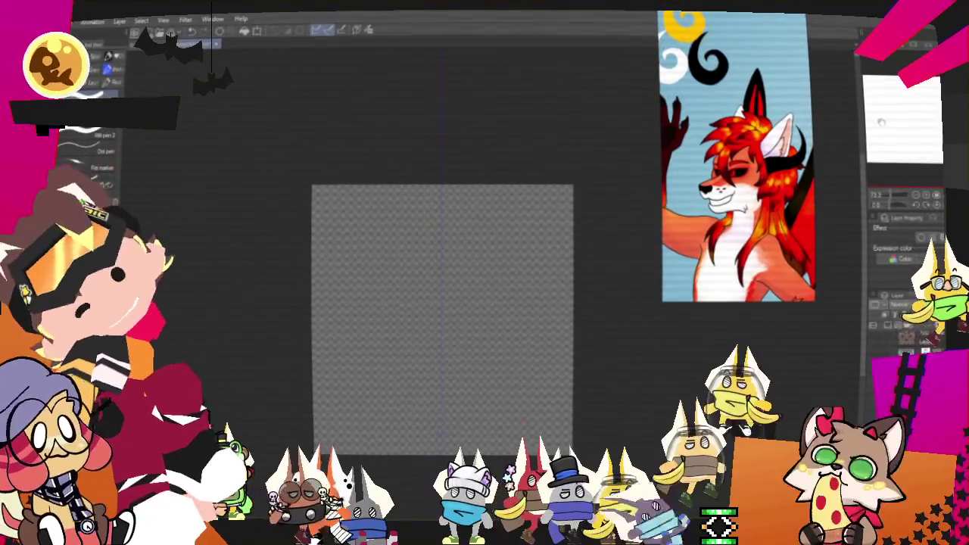
# Draw two mirrored horn outlines and fill them solid dark red.
pyautogui.moveTo(386, 210); pyautogui.dragTo(408, 288)
pyautogui.moveTo(502, 210); pyautogui.dragTo(465, 287)
pyautogui.press('Delete')
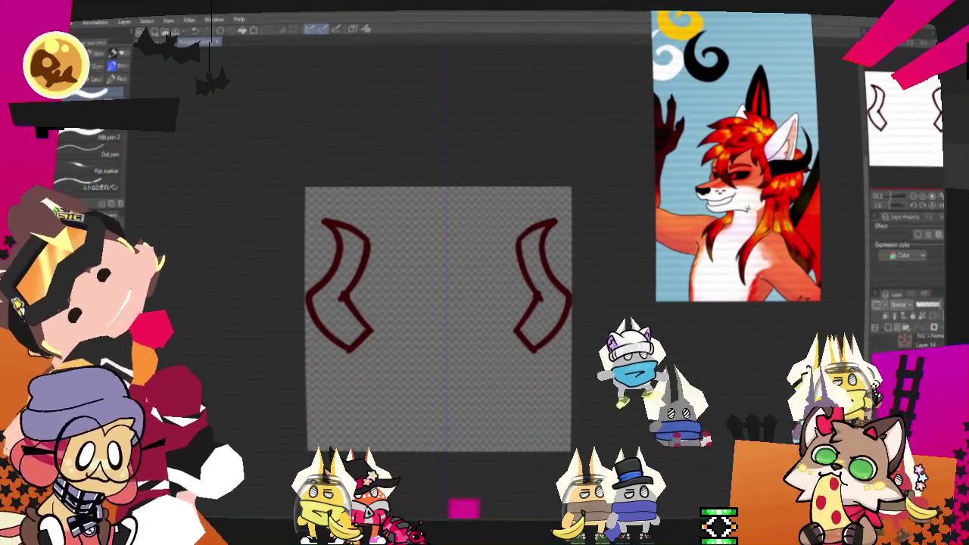
pyautogui.press('g')
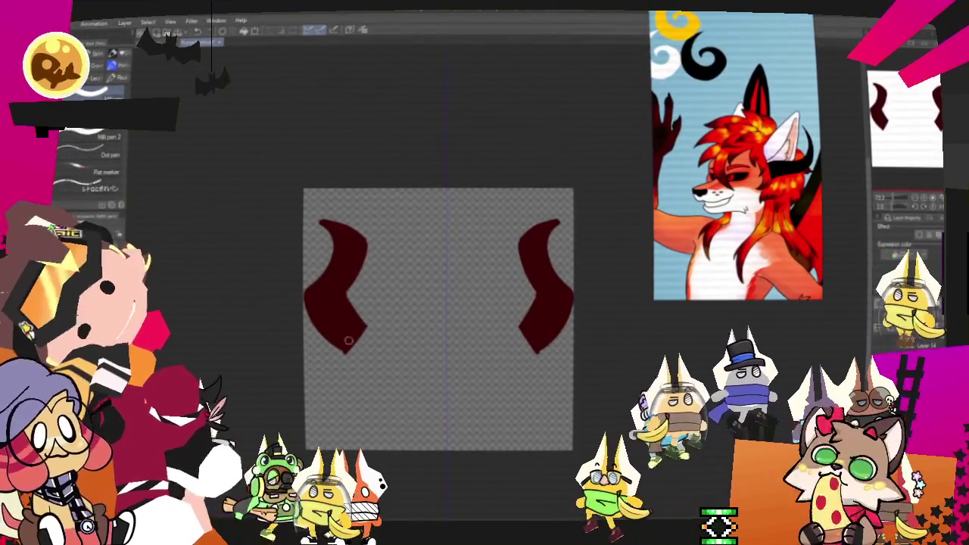
pyautogui.moveTo(342, 265); pyautogui.dragTo(349, 295)
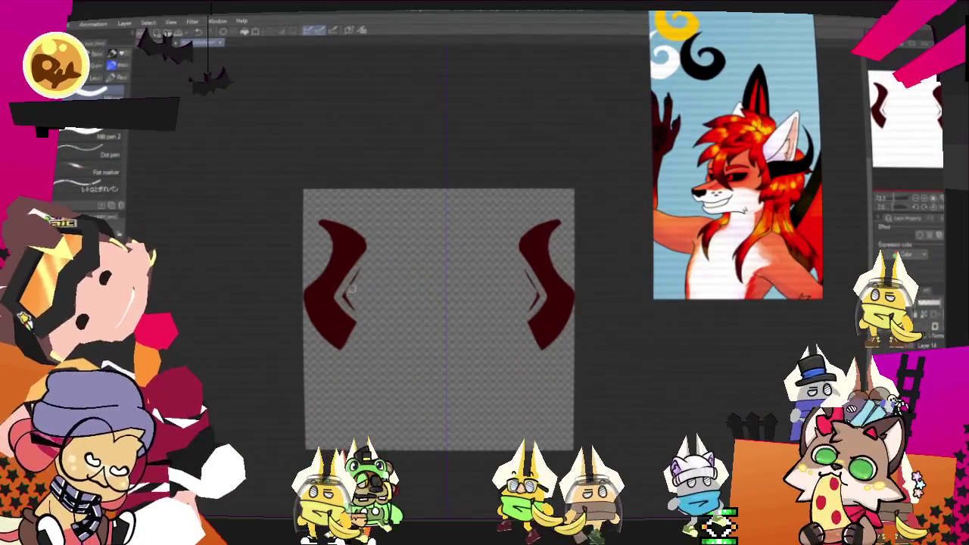
pyautogui.hotkey('ctrl', 'z')
# Pen higher-peaked ear arcs from each horn and a jagged hairline between them.
pyautogui.moveTo(333, 227)
pyautogui.mouseDown()
pyautogui.moveTo(386, 224)
pyautogui.moveTo(421, 295)
pyautogui.mouseUp()
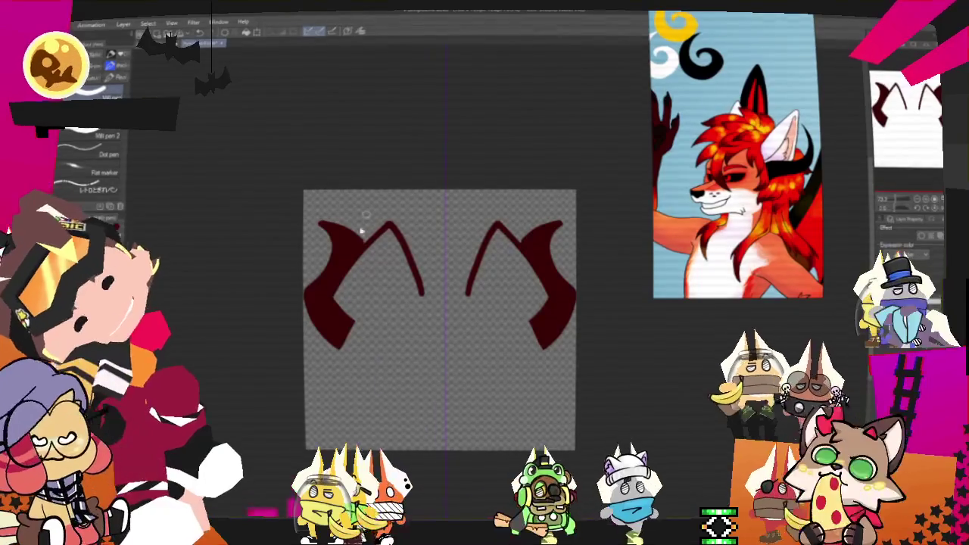
pyautogui.hotkey('ctrl', 'z')
pyautogui.moveTo(325, 227); pyautogui.dragTo(406, 266)
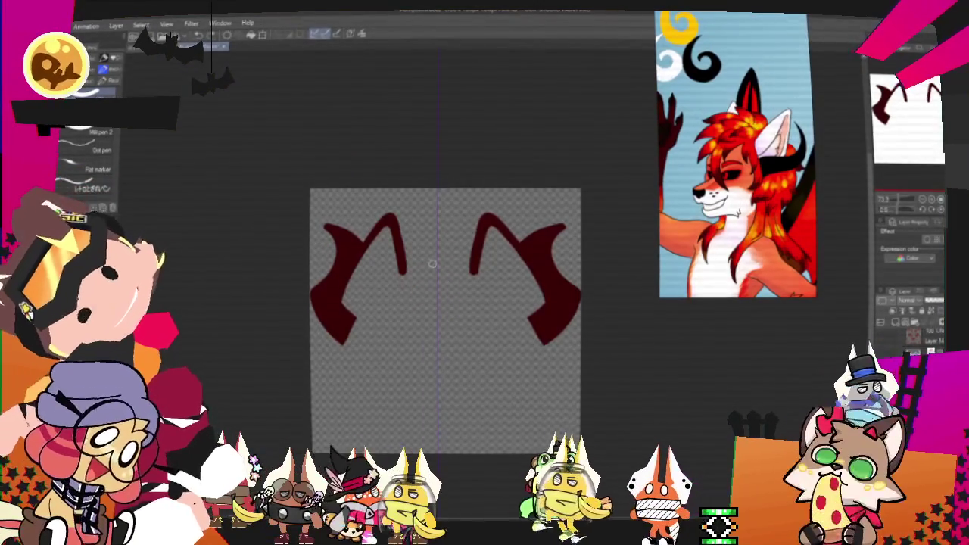
pyautogui.moveTo(507, 283)
pyautogui.mouseDown()
pyautogui.moveTo(374, 281)
pyautogui.moveTo(359, 342)
pyautogui.mouseUp()
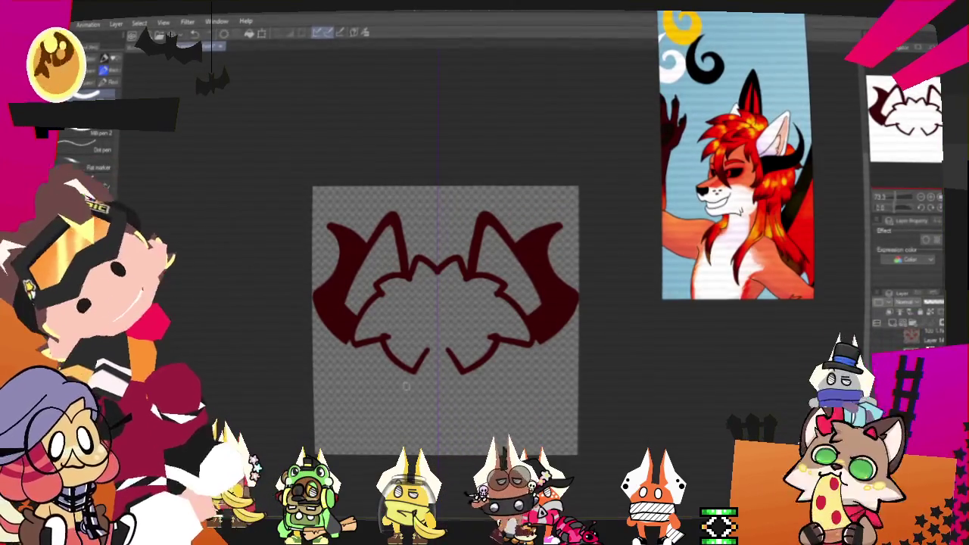
pyautogui.hotkey('ctrl', 't')
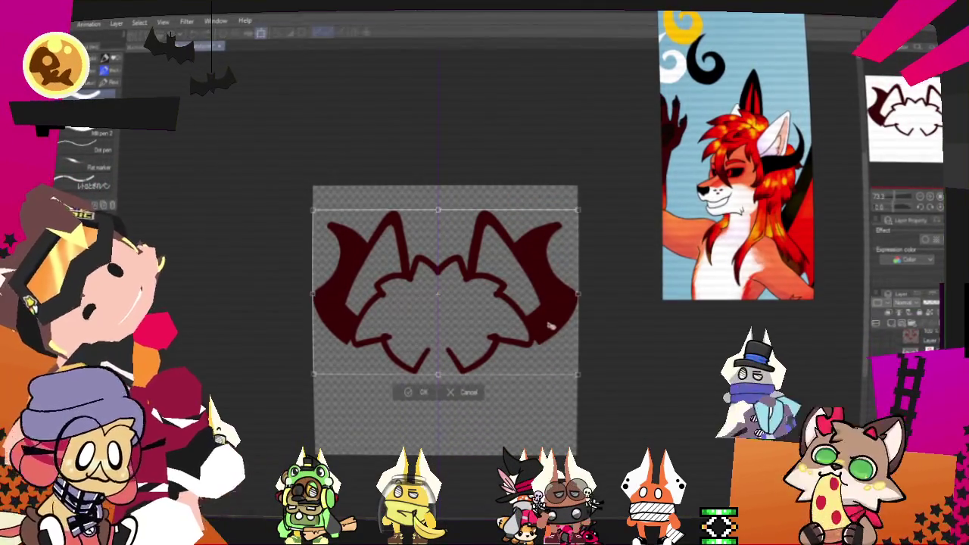
# Shift the horned head drawing slightly upward and commit the transform.
pyautogui.moveTo(553, 322); pyautogui.dragTo(553, 303)
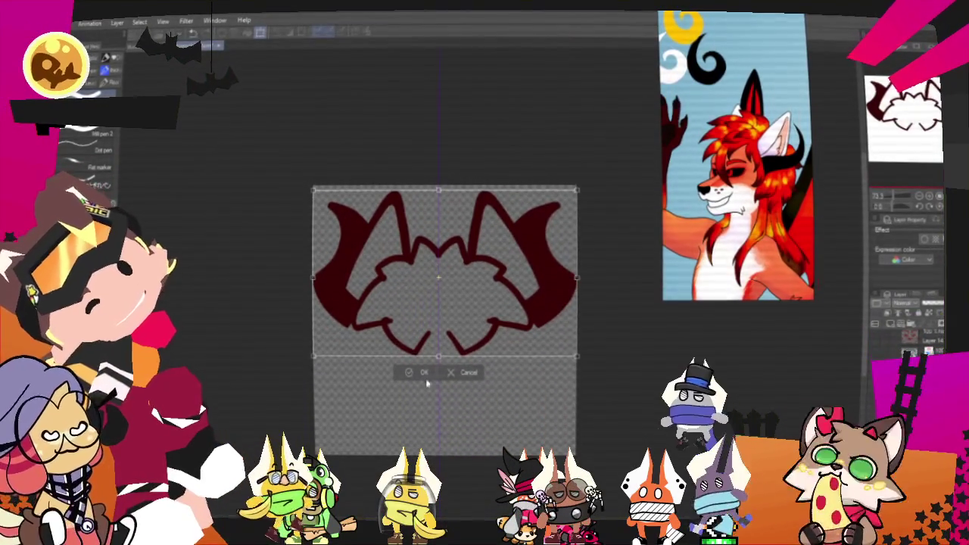
pyautogui.press('Return')
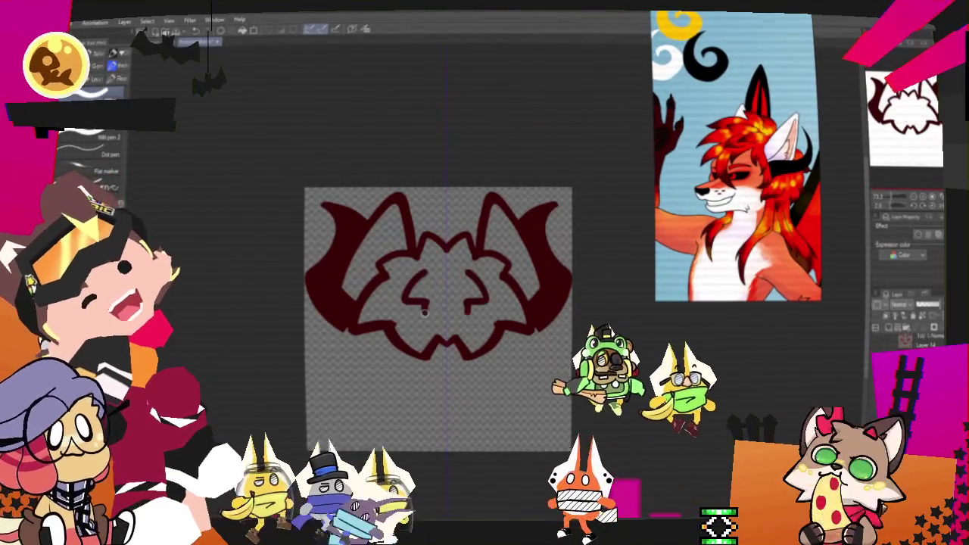
# Hide the sketch and paint two mirrored angry eyes with curled pupils and a U-shaped chin.
pyautogui.hotkey('ctrl', 'z')
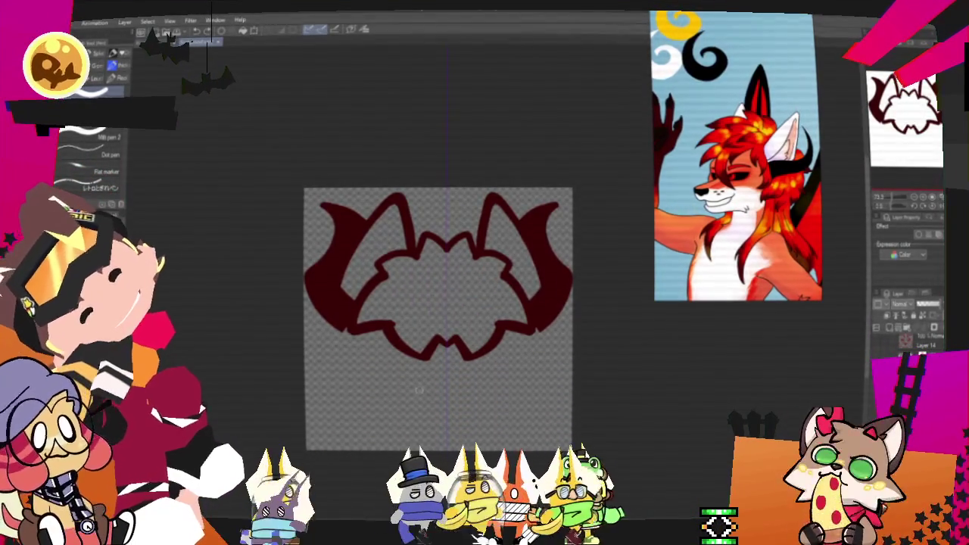
pyautogui.click(507, 362)
pyautogui.click(379, 363)
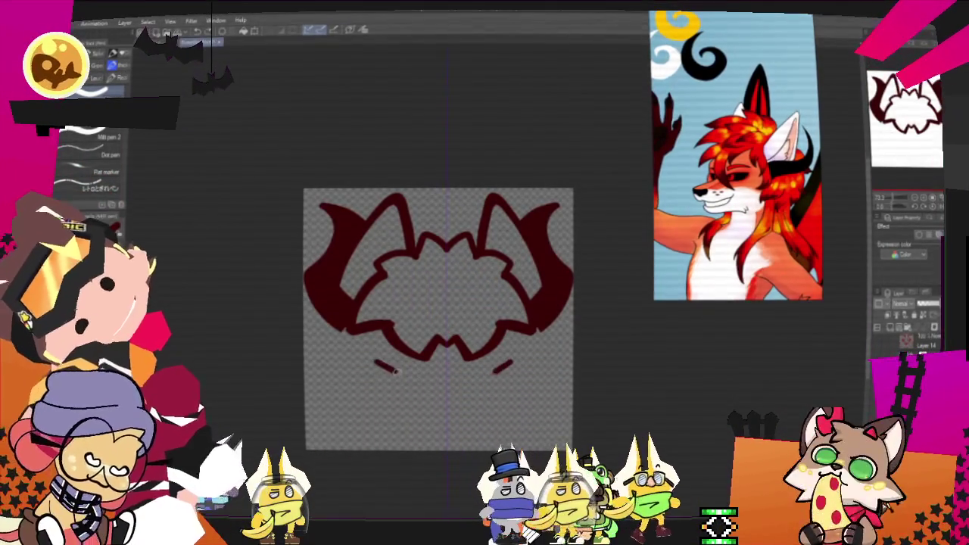
pyautogui.moveTo(375, 361); pyautogui.dragTo(418, 382)
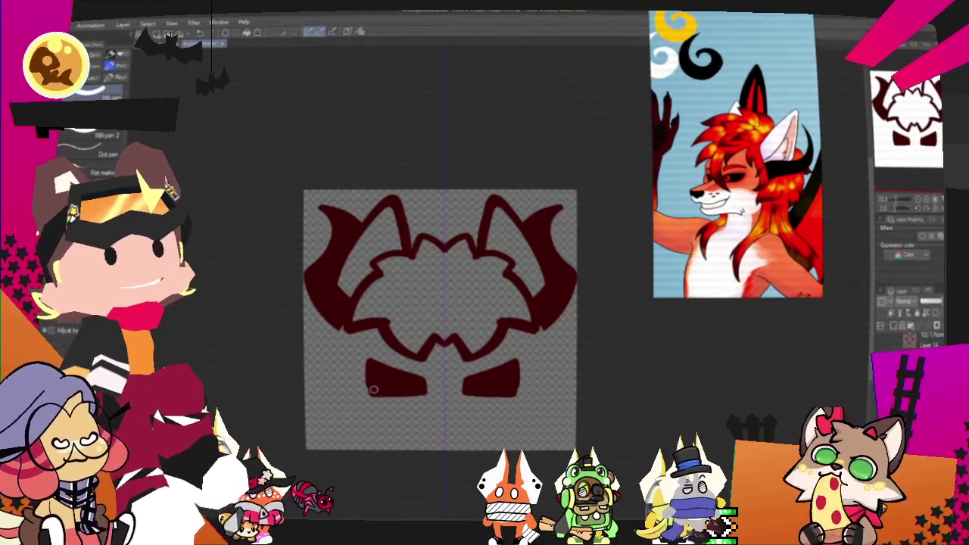
pyautogui.moveTo(376, 390); pyautogui.dragTo(382, 365)
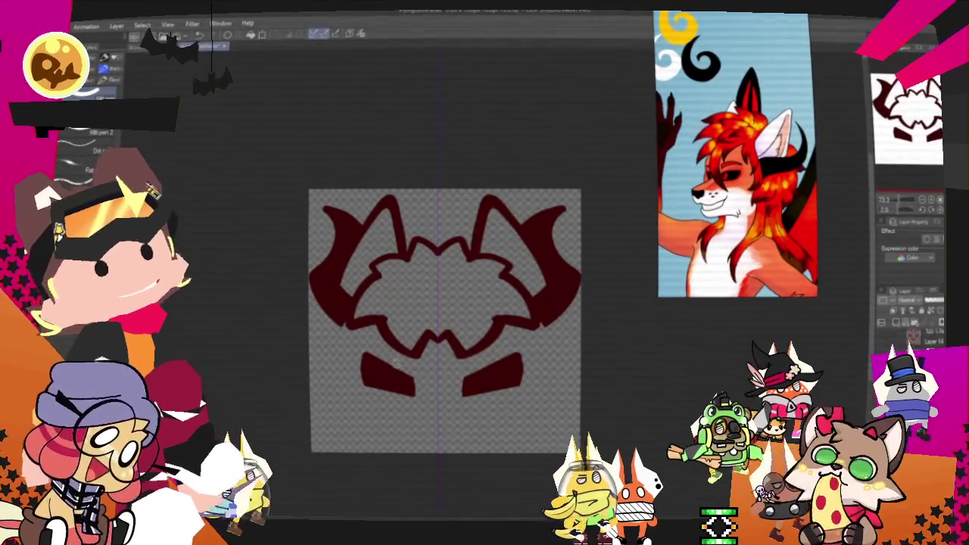
pyautogui.moveTo(401, 383); pyautogui.dragTo(407, 383)
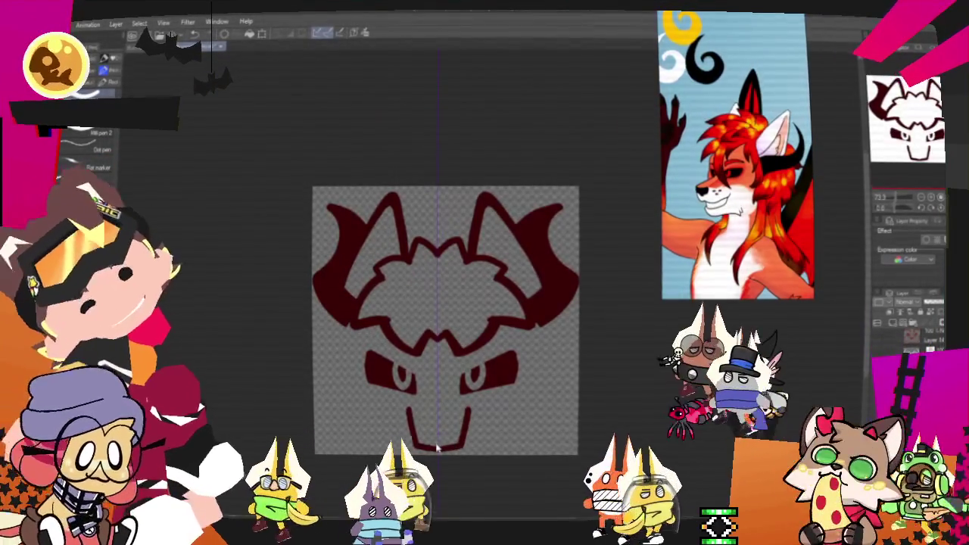
pyautogui.moveTo(409, 407); pyautogui.dragTo(473, 409)
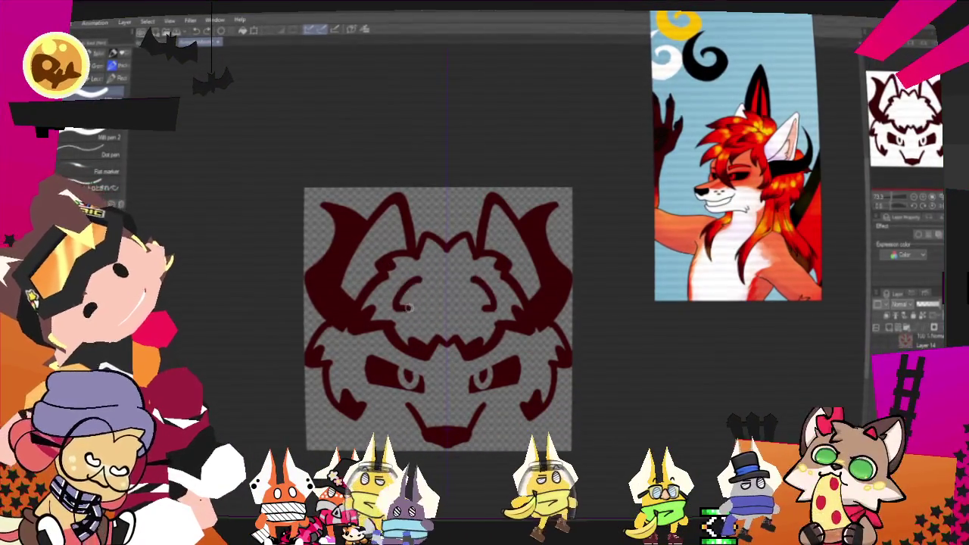
# Check the sketch, draw mirrored cheek fur curves, trim the hair outline and lengthen the horn.
pyautogui.hotkey('ctrl', 'z')
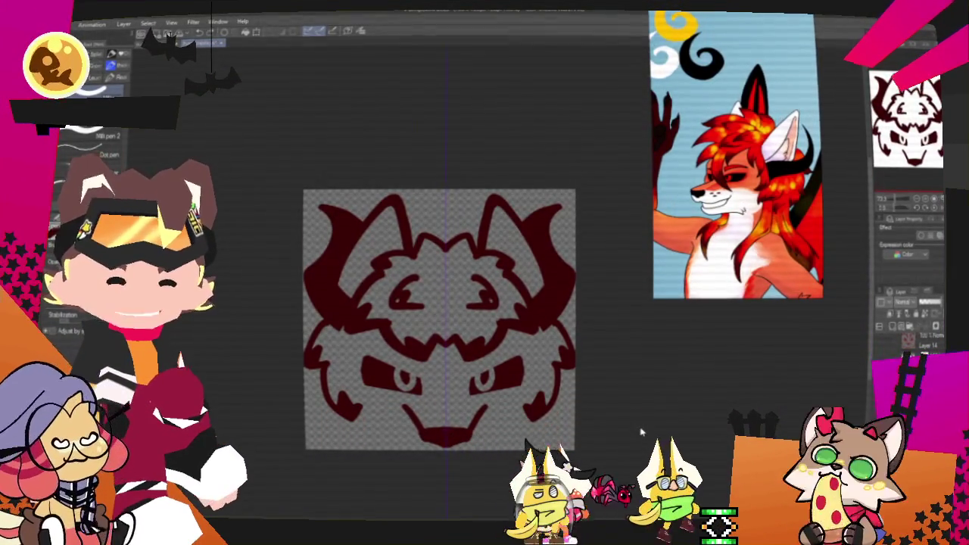
pyautogui.press('Delete')
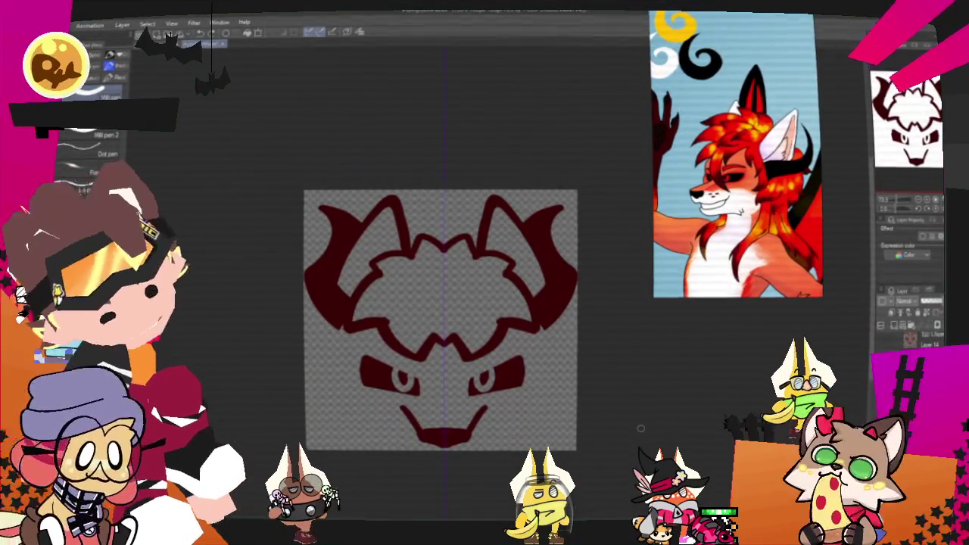
pyautogui.moveTo(371, 407); pyautogui.dragTo(372, 439)
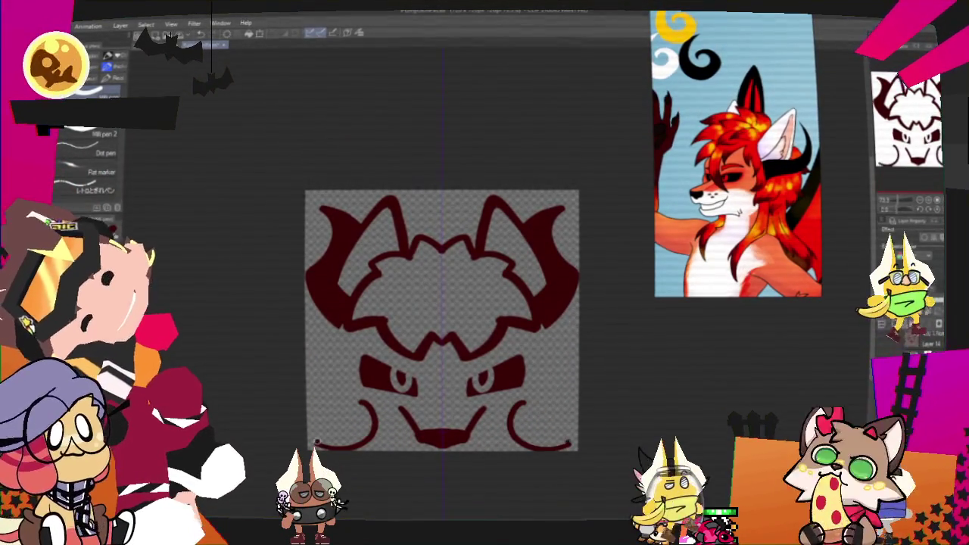
pyautogui.moveTo(365, 405); pyautogui.dragTo(314, 447)
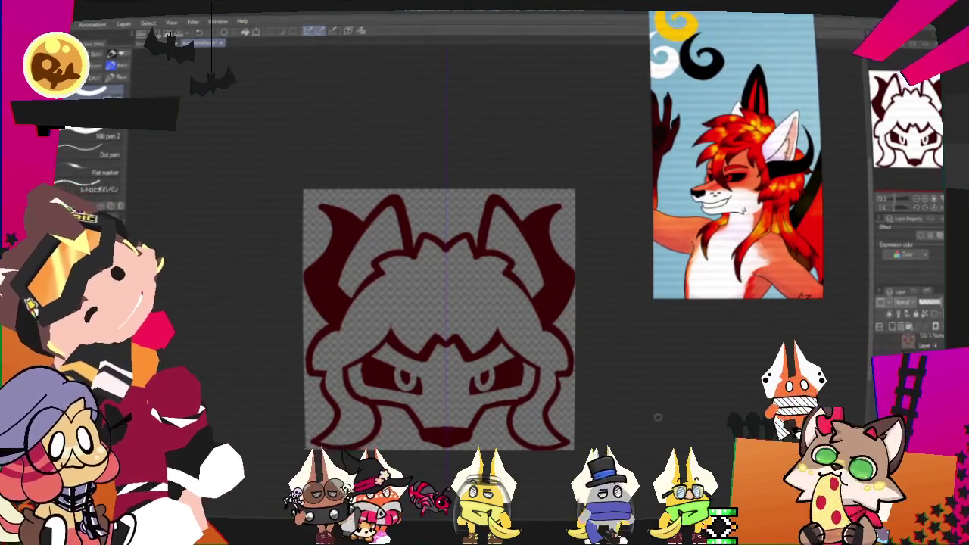
pyautogui.moveTo(356, 265); pyautogui.dragTo(528, 311)
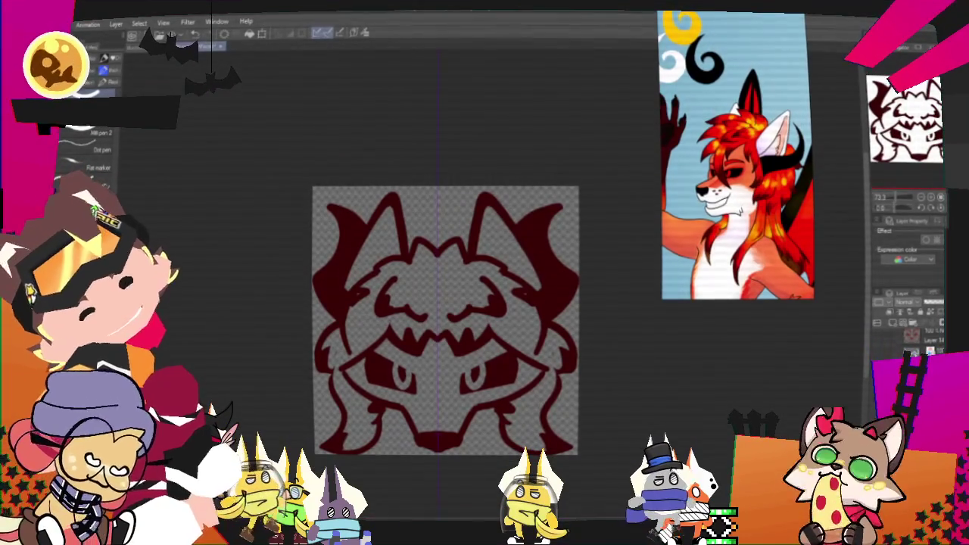
pyautogui.moveTo(445, 320)
pyautogui.mouseDown()
pyautogui.moveTo(471, 349)
pyautogui.moveTo(472, 293)
pyautogui.mouseUp()
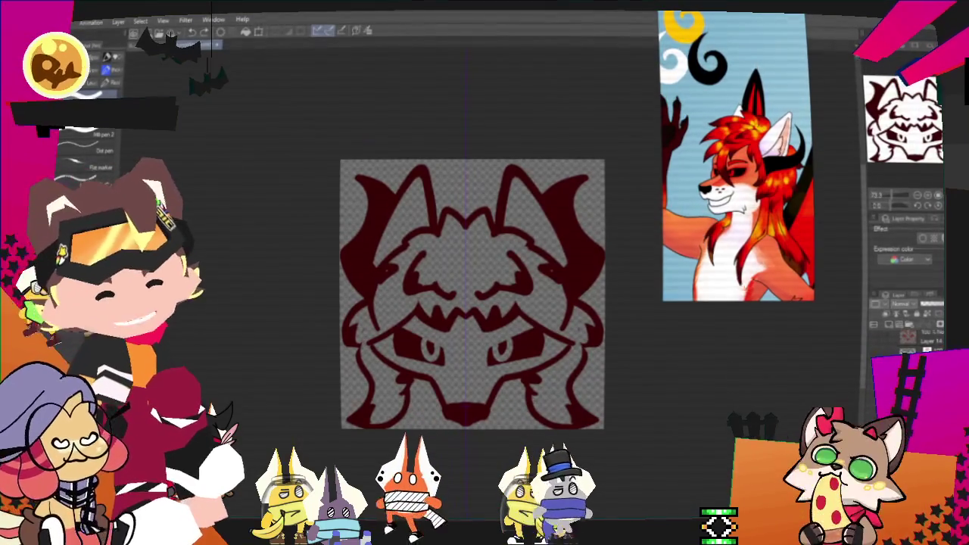
pyautogui.moveTo(471, 293); pyautogui.dragTo(456, 315)
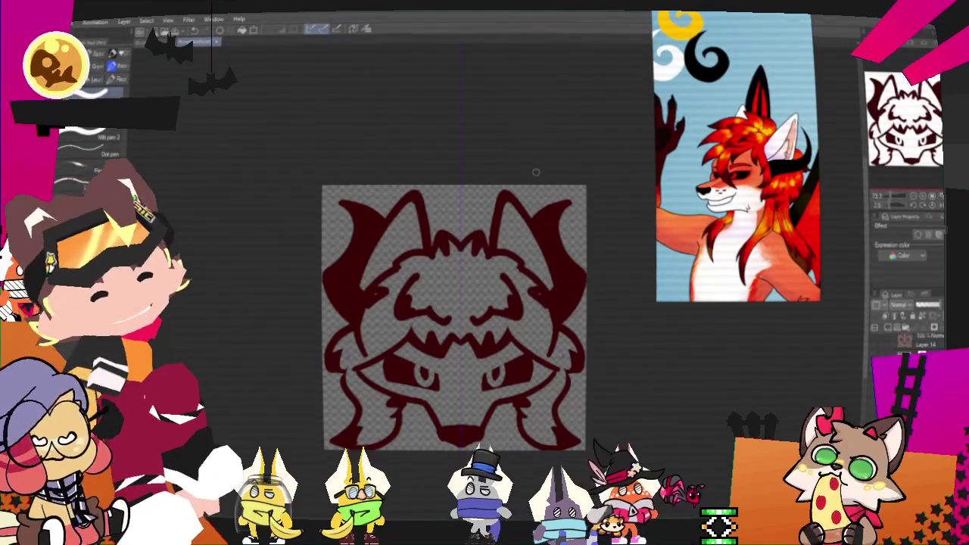
pyautogui.scroll(-3, 454, 189)
pyautogui.scroll(-1, 439, 194)
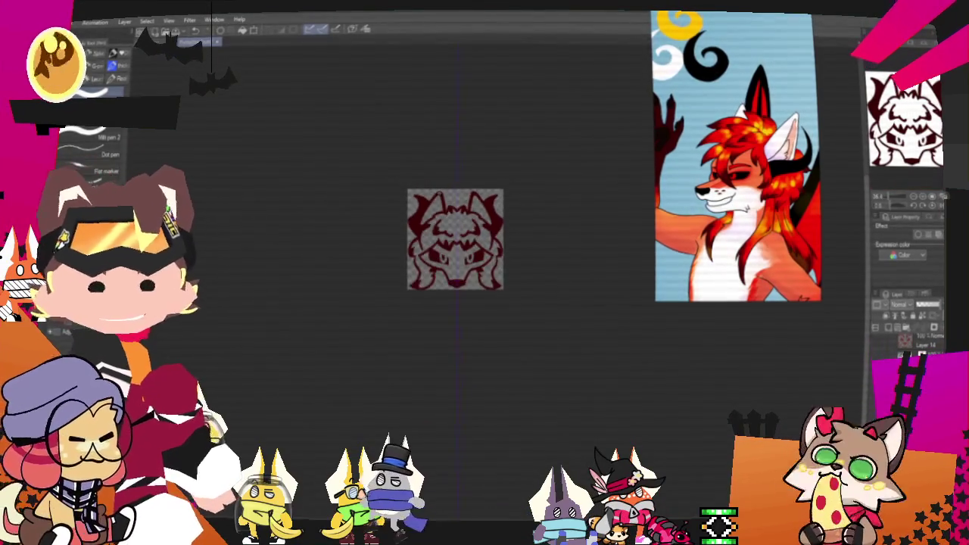
pyautogui.scroll(2, 439, 194)
pyautogui.scroll(1, 439, 194)
pyautogui.scroll(-1, 439, 194)
pyautogui.scroll(1, 439, 193)
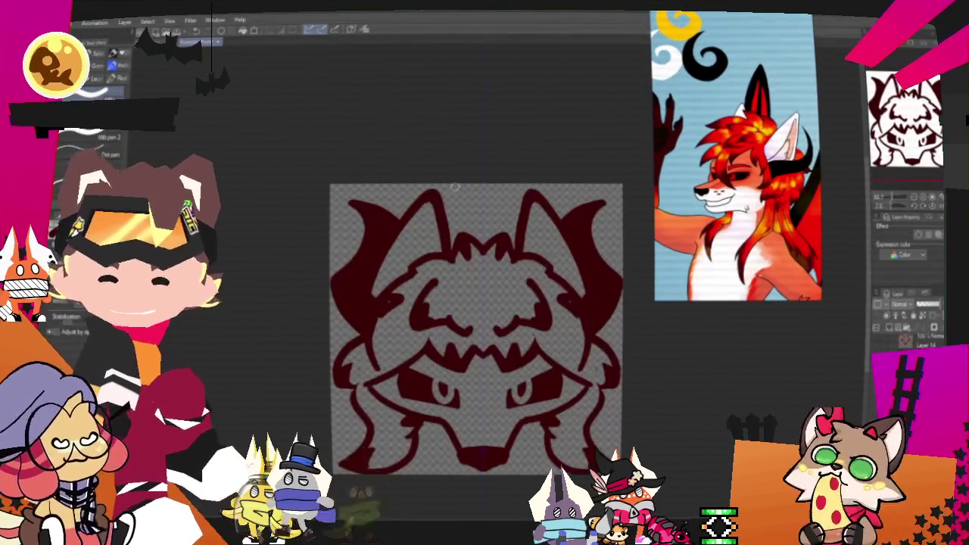
pyautogui.scroll(-1, 454, 205)
pyautogui.scroll(1, 506, 227)
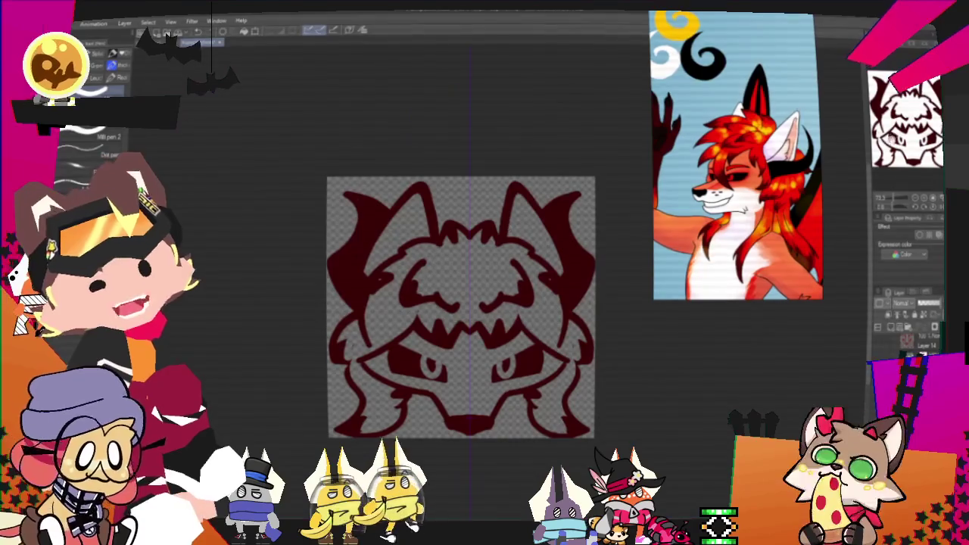
pyautogui.moveTo(461, 307); pyautogui.dragTo(472, 289)
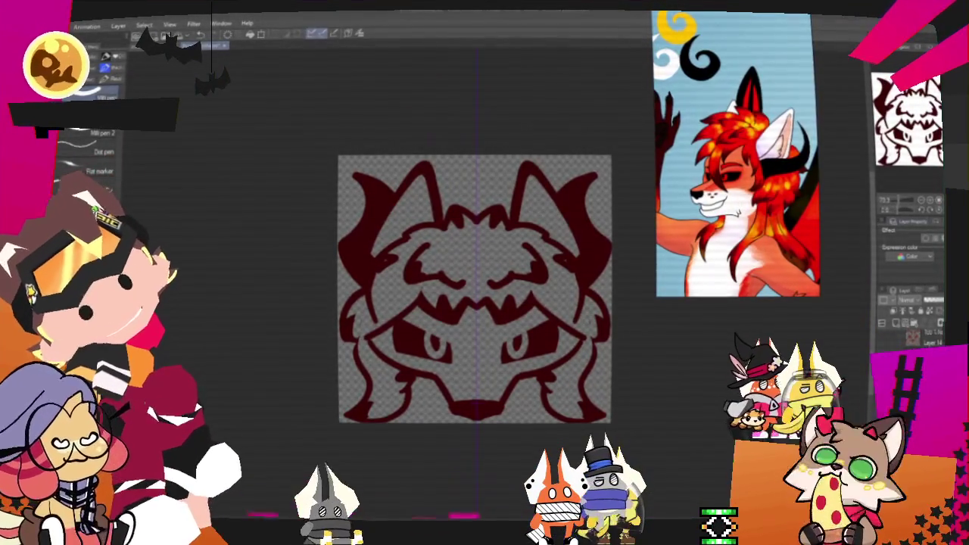
pyautogui.click(928, 239)
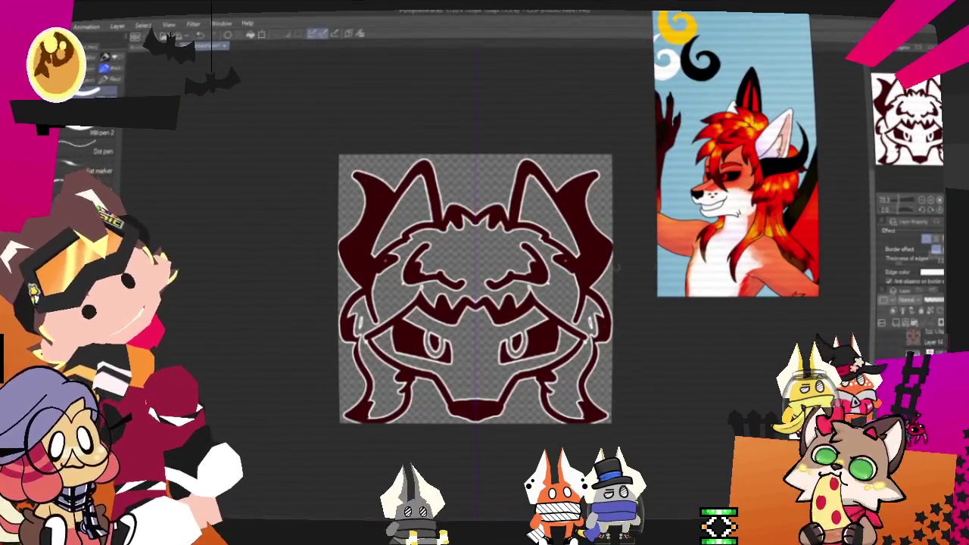
pyautogui.scroll(2, 415, 257)
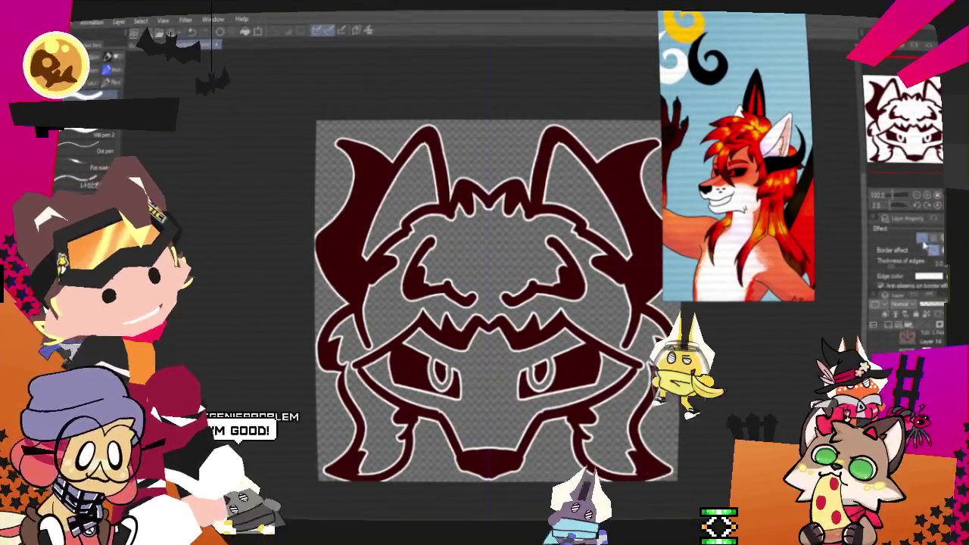
pyautogui.hotkey('ctrl', 'z')
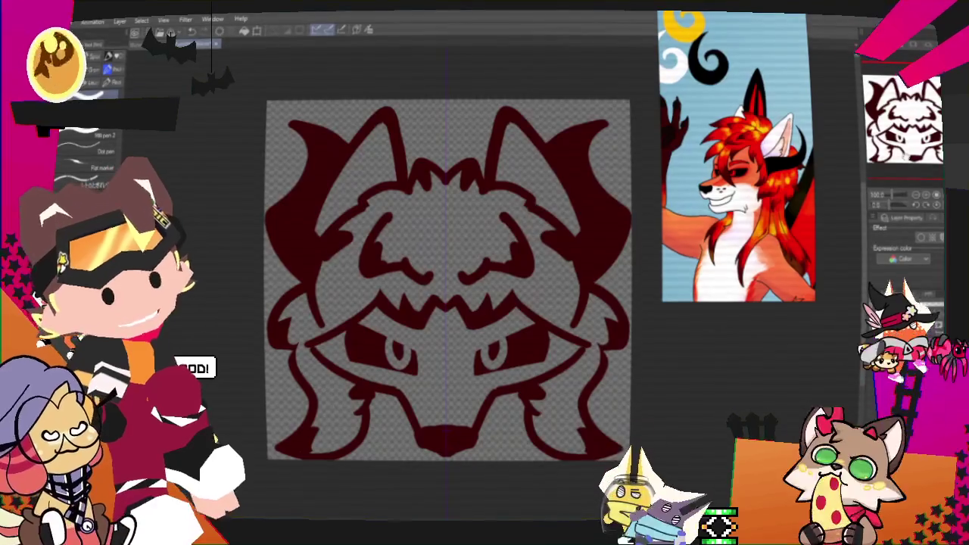
pyautogui.scroll(-1, 427, 388)
pyautogui.scroll(-1, 426, 387)
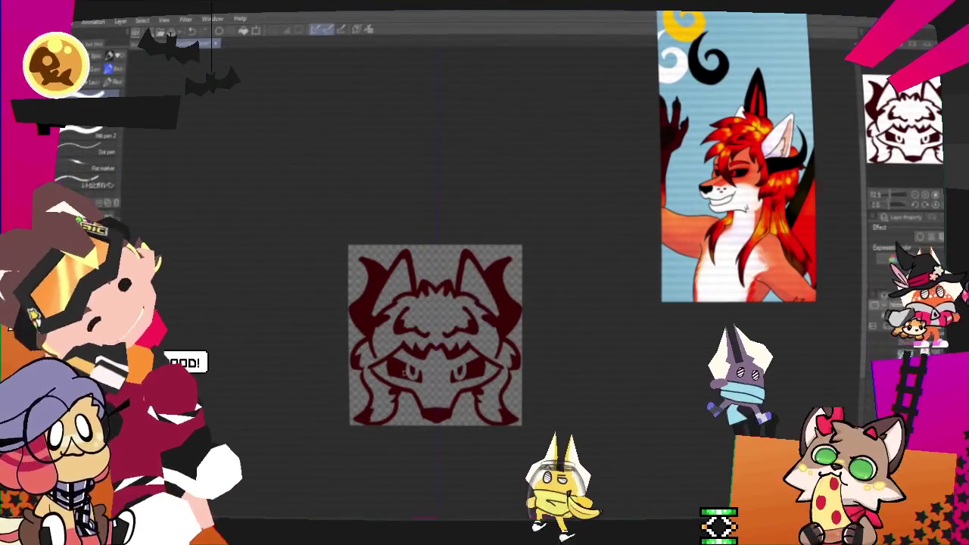
pyautogui.moveTo(84, 146)
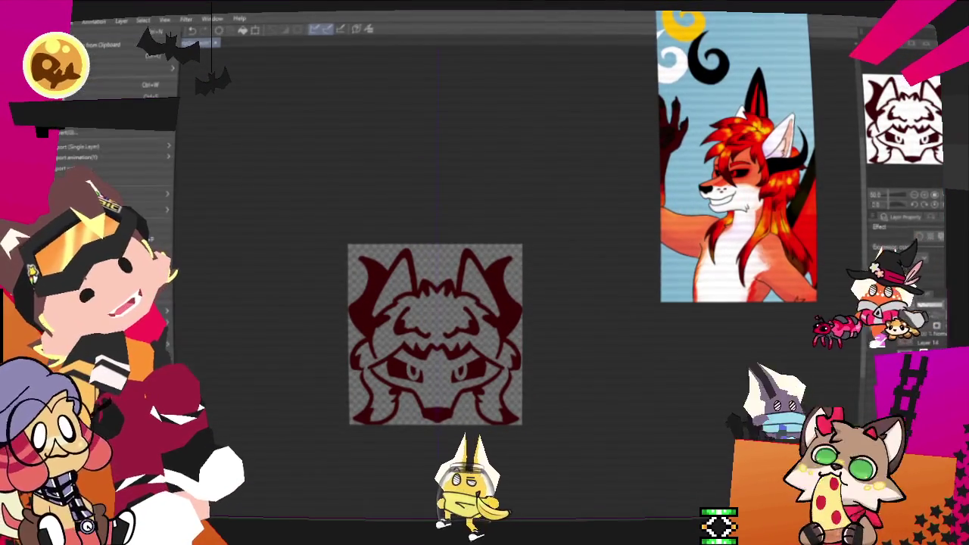
# Export the wolf design as a single-layer image in the chosen format.
pyautogui.click(71, 23)
pyautogui.click(206, 180)
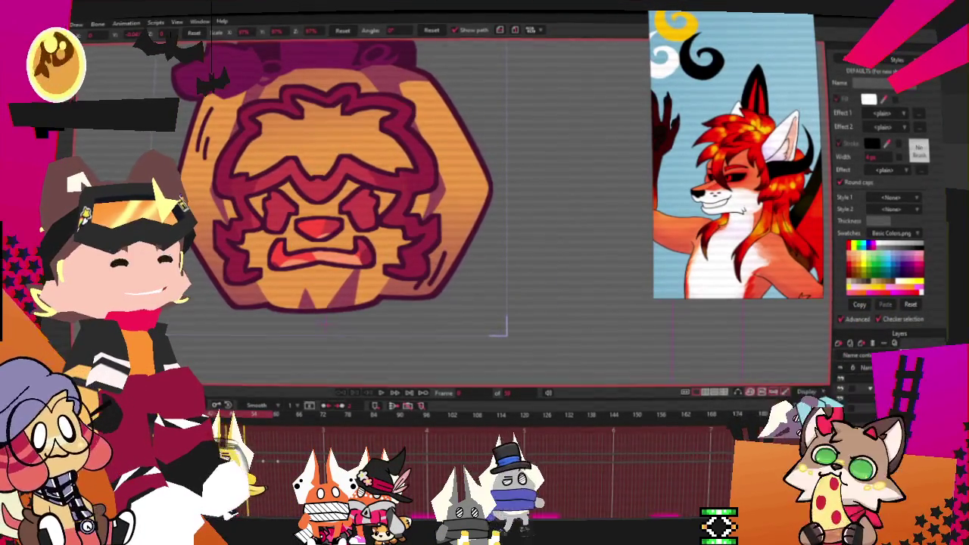
pyautogui.doubleClick(870, 368)
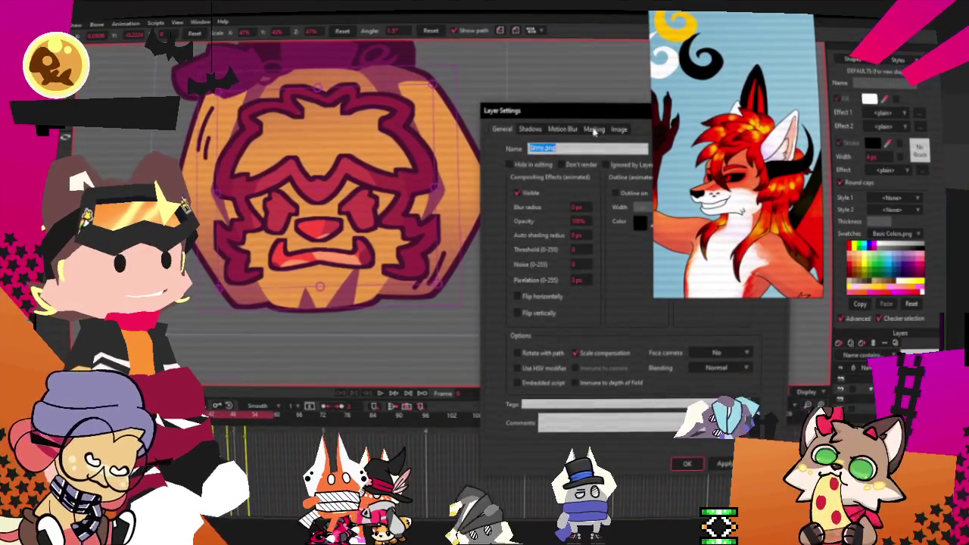
pyautogui.click(594, 129)
pyautogui.click(621, 129)
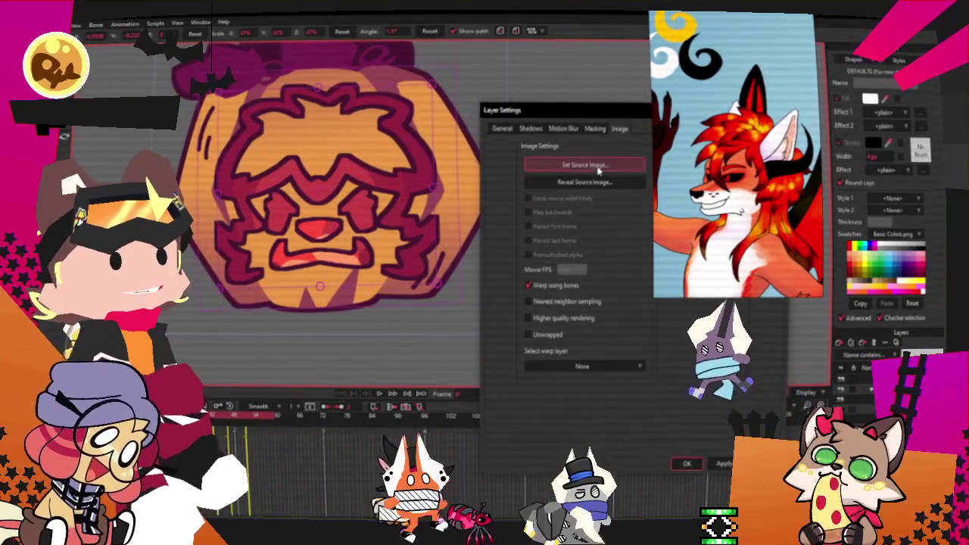
pyautogui.click(590, 165)
pyautogui.click(705, 151)
pyautogui.press('Return')
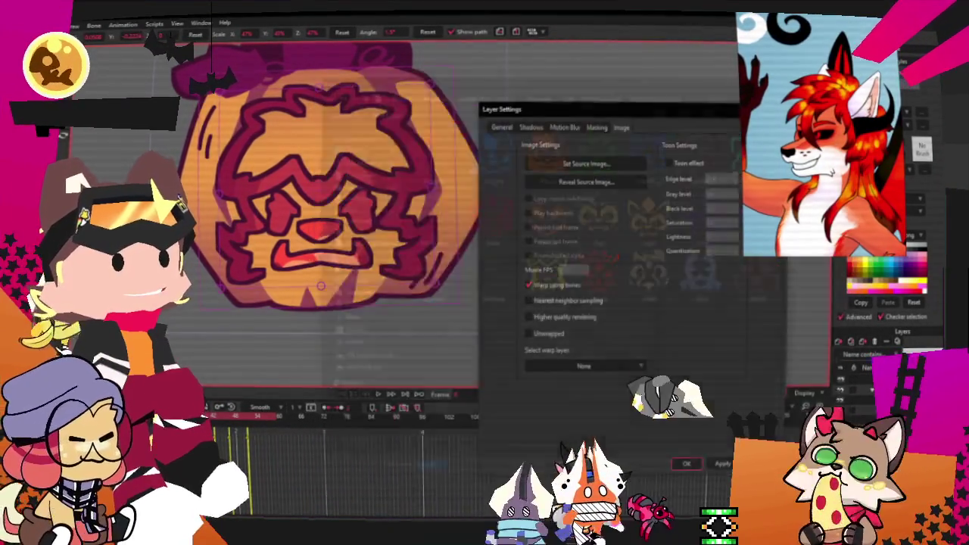
pyautogui.press('Return')
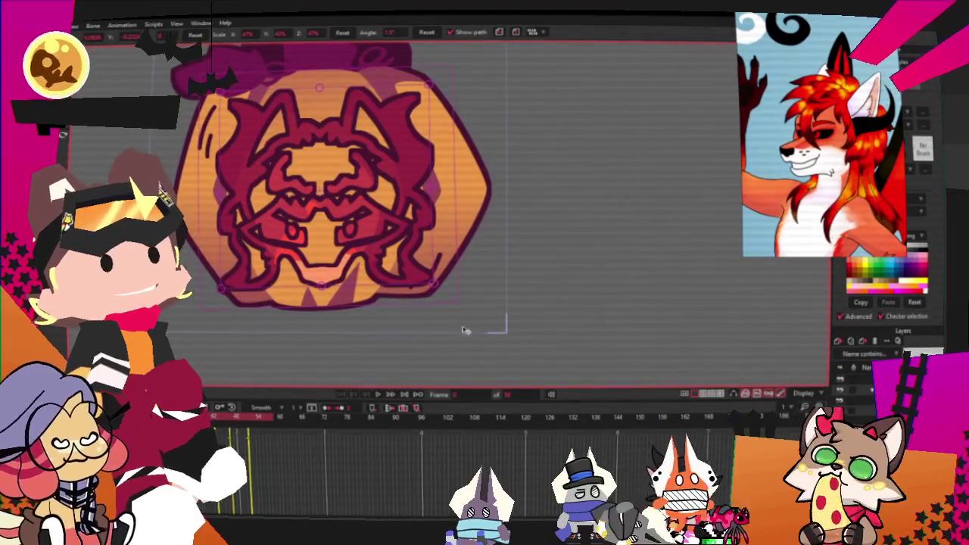
pyautogui.scroll(-3, 492, 311)
pyautogui.scroll(4, 503, 281)
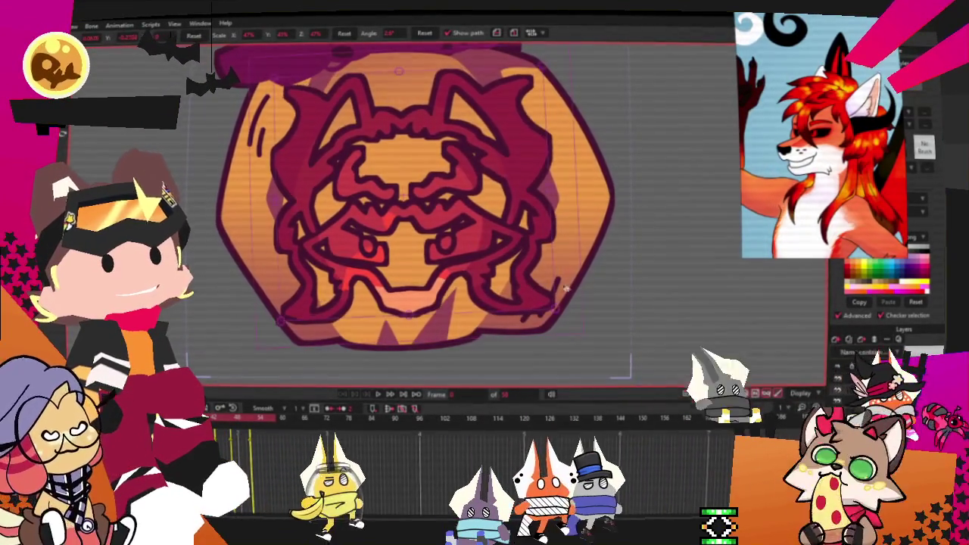
pyautogui.click(515, 292)
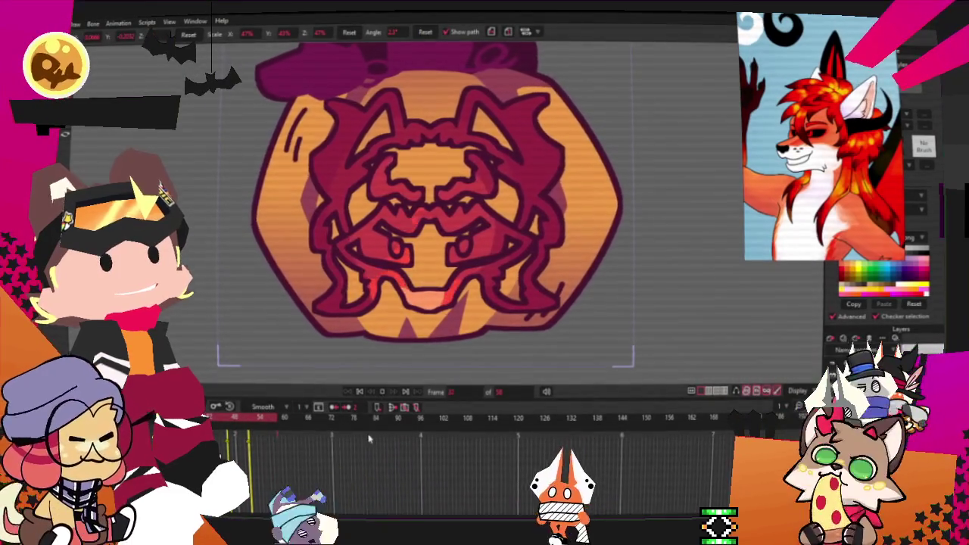
# Stop the pumpkin animation playing in Moho's timeline.
pyautogui.click(358, 392)
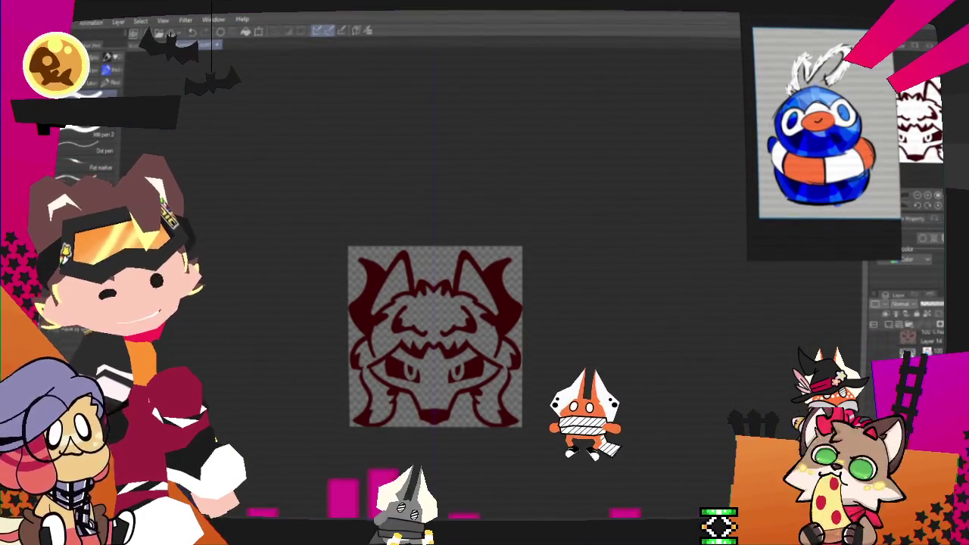
# Hide the wolf layer and paint a blue mask with two large eye holes, comparing undo versions.
pyautogui.click(892, 333)
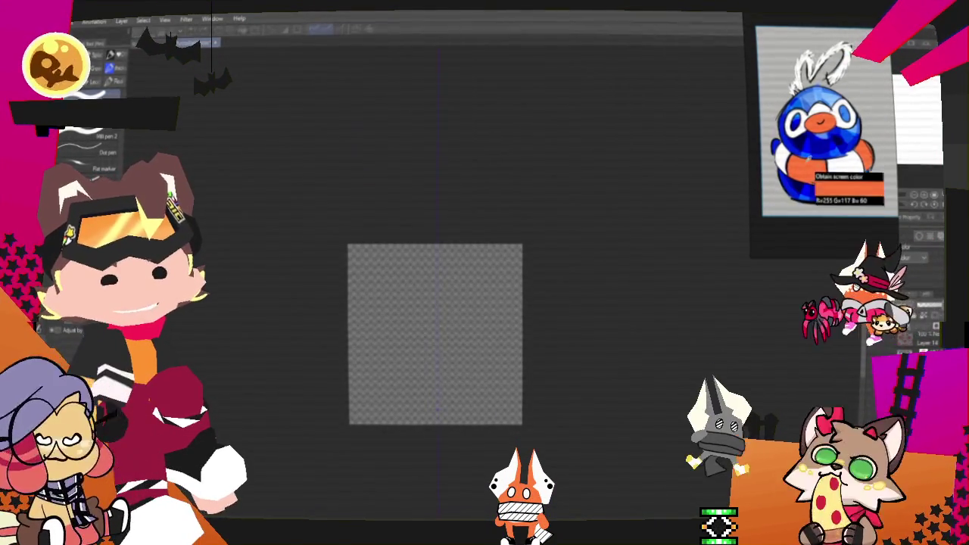
pyautogui.scroll(2, 564, 340)
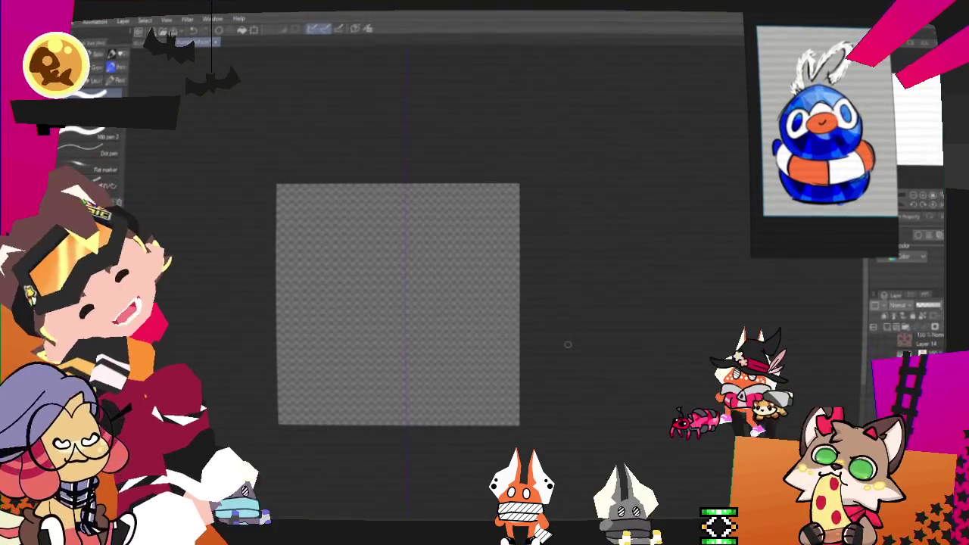
pyautogui.moveTo(484, 288); pyautogui.dragTo(469, 281)
pyautogui.moveTo(378, 278); pyautogui.dragTo(338, 365)
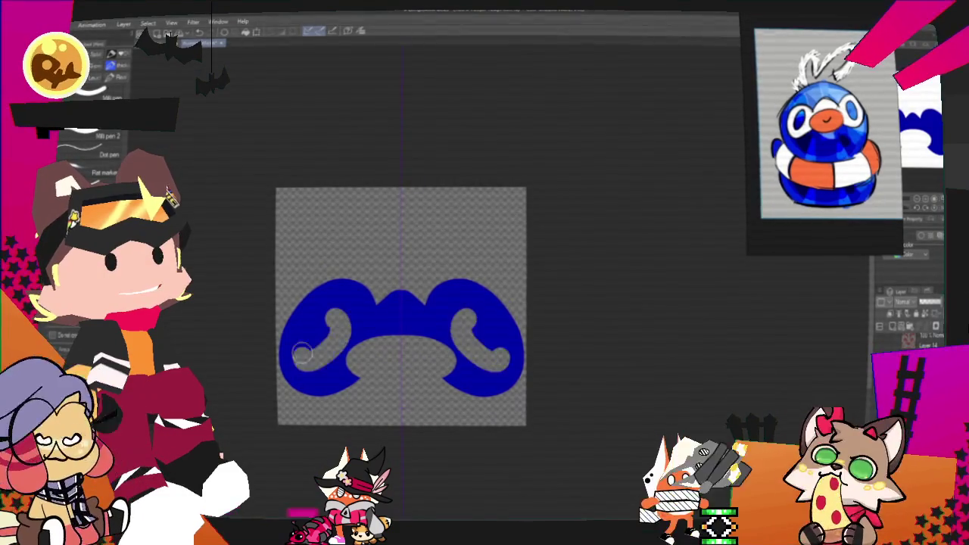
pyautogui.hotkey('ctrl', 'z')
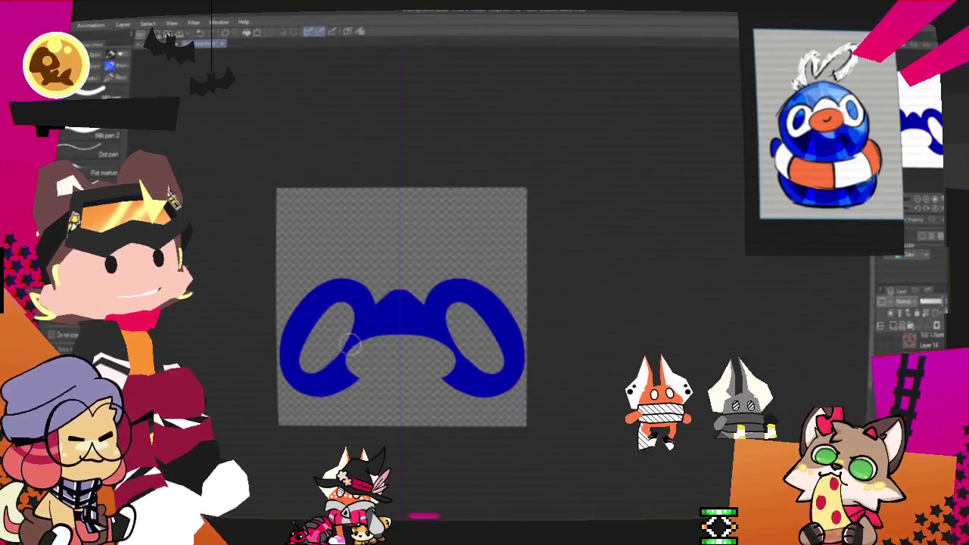
pyautogui.hotkey('ctrl', 'z')
pyautogui.hotkey('ctrl', 'y')
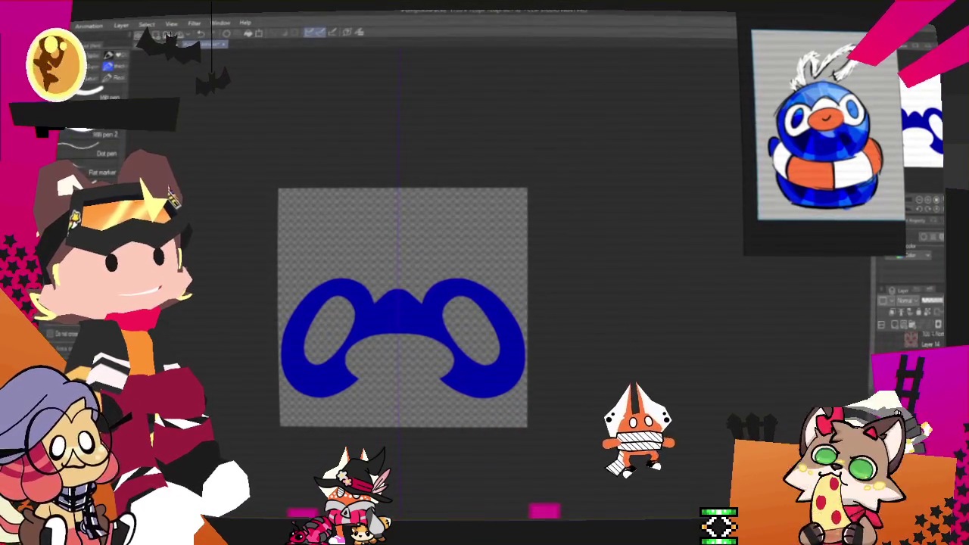
pyautogui.hotkey('ctrl', 't')
# Move the blue mask lower on the canvas and remove the upper-left stroke.
pyautogui.moveTo(493, 376); pyautogui.dragTo(503, 398)
pyautogui.click(377, 437)
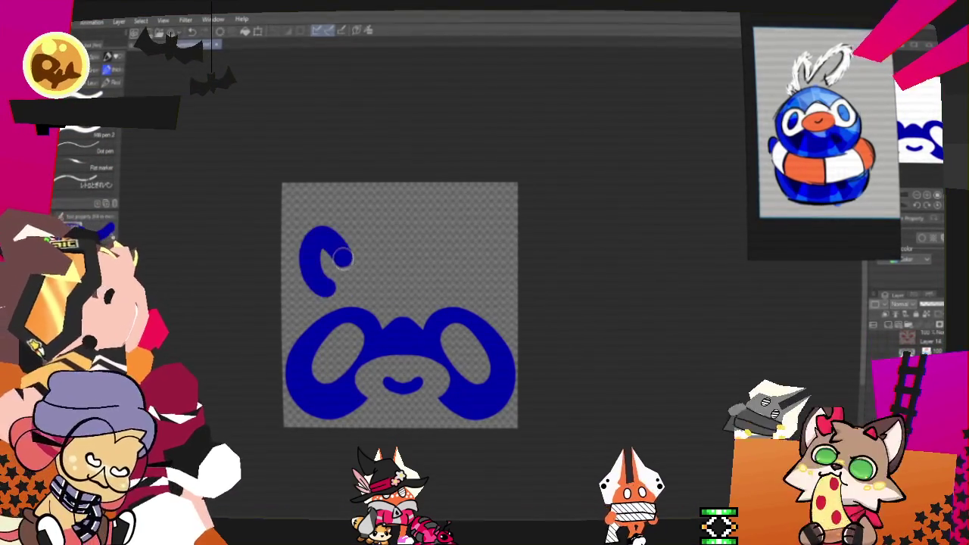
pyautogui.hotkey('ctrl', 'z')
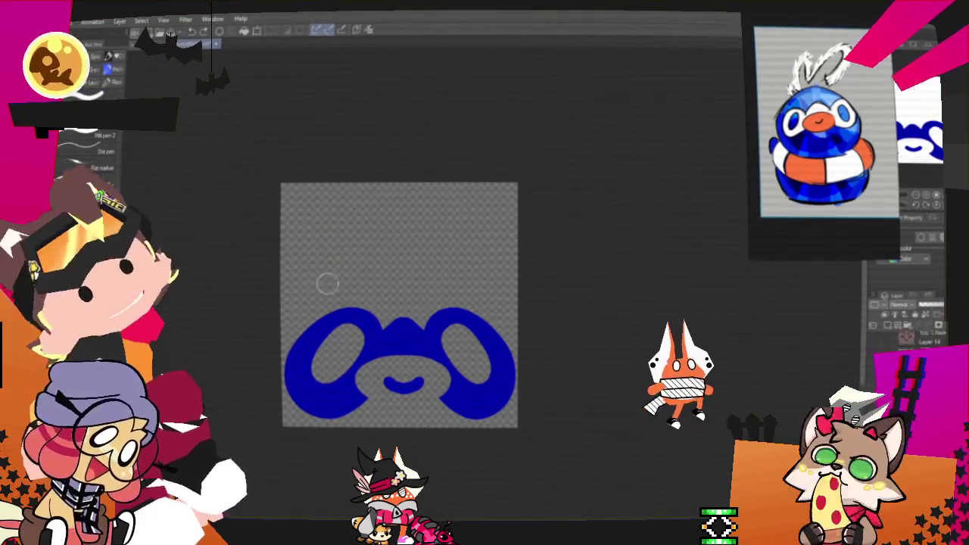
# Brush a curly tuft and a long arching loop above the mask, redoing failed strokes.
pyautogui.moveTo(355, 254); pyautogui.dragTo(435, 246)
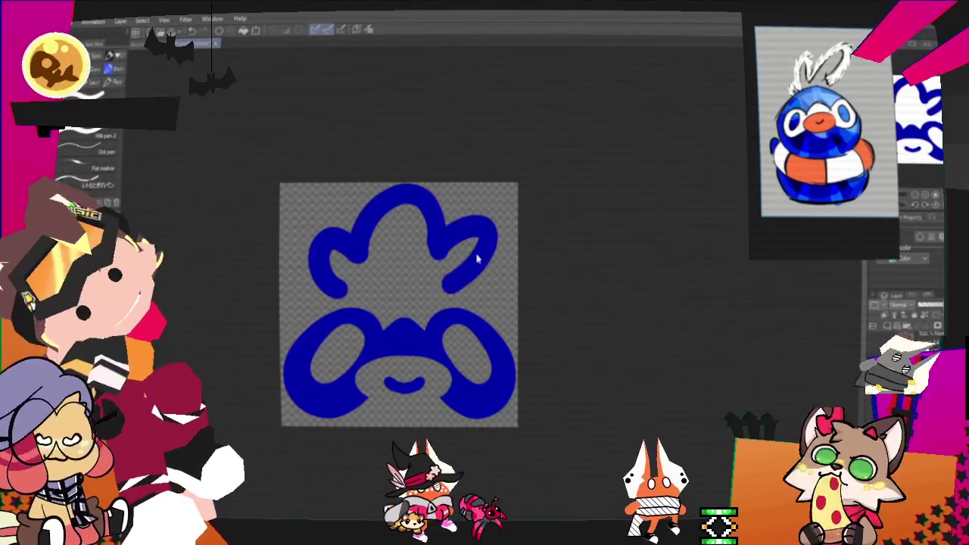
pyautogui.hotkey('ctrl', 'z')
pyautogui.moveTo(318, 276); pyautogui.dragTo(454, 280)
pyautogui.hotkey('ctrl', 'z')
pyautogui.moveTo(399, 257)
pyautogui.mouseDown()
pyautogui.moveTo(450, 286)
pyautogui.moveTo(371, 198)
pyautogui.moveTo(333, 302)
pyautogui.mouseUp()
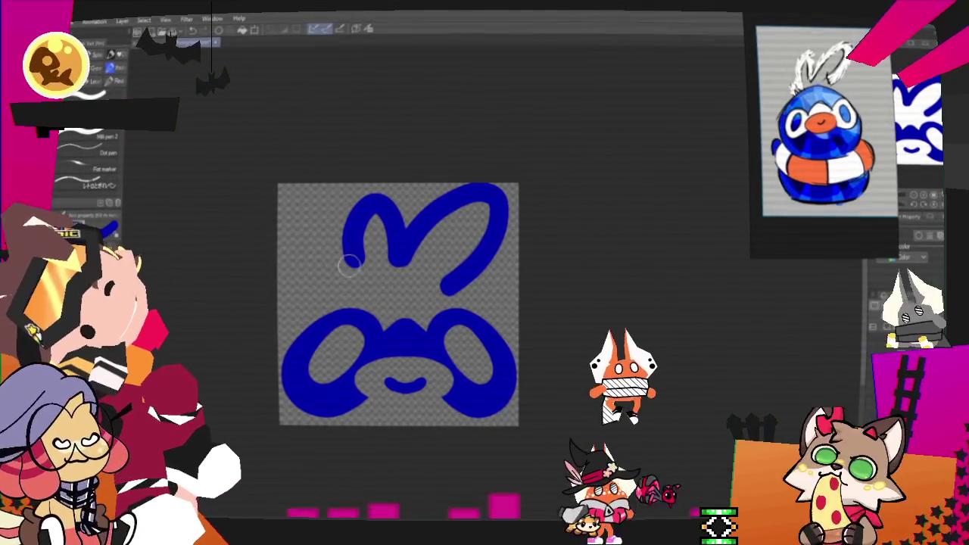
pyautogui.hotkey('ctrl', 'z')
pyautogui.moveTo(371, 198)
pyautogui.mouseDown()
pyautogui.moveTo(318, 288)
pyautogui.moveTo(325, 261)
pyautogui.moveTo(353, 255)
pyautogui.moveTo(354, 270)
pyautogui.moveTo(333, 288)
pyautogui.mouseUp()
pyautogui.hotkey('ctrl', 'z')
pyautogui.hotkey('ctrl', 'z')
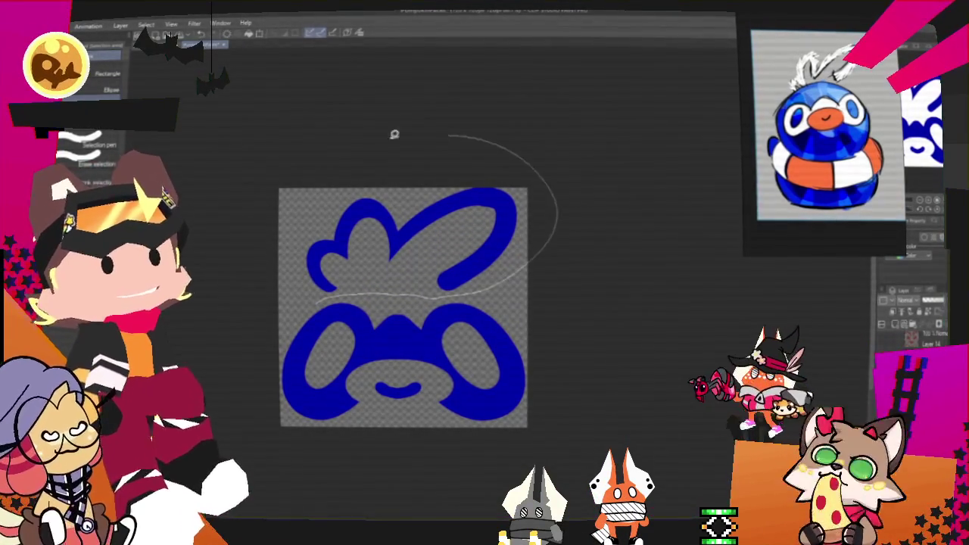
# Nudge the whole blue design slightly down on the canvas.
pyautogui.moveTo(435, 130); pyautogui.dragTo(321, 299)
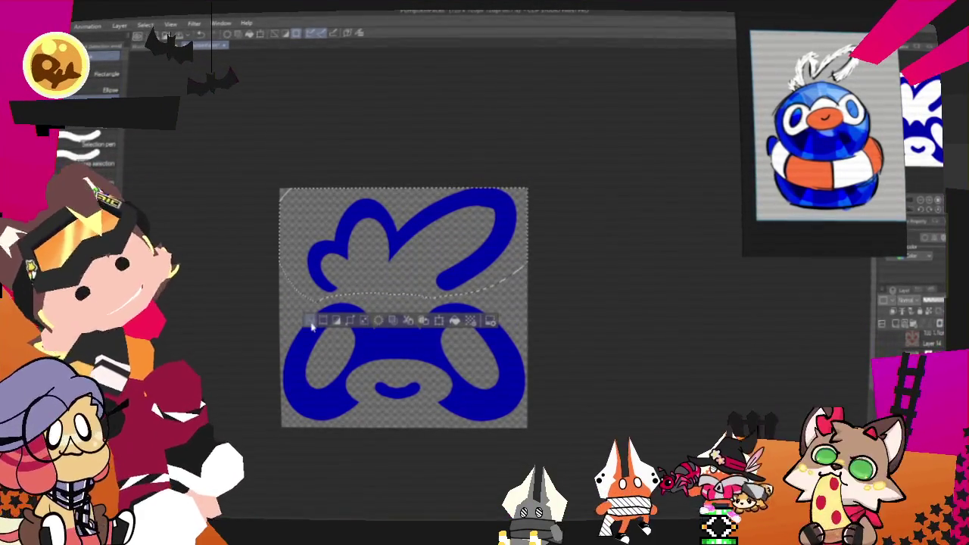
pyautogui.hotkey('ctrl', 'd')
pyautogui.hotkey('ctrl', 't')
pyautogui.moveTo(518, 352); pyautogui.dragTo(518, 358)
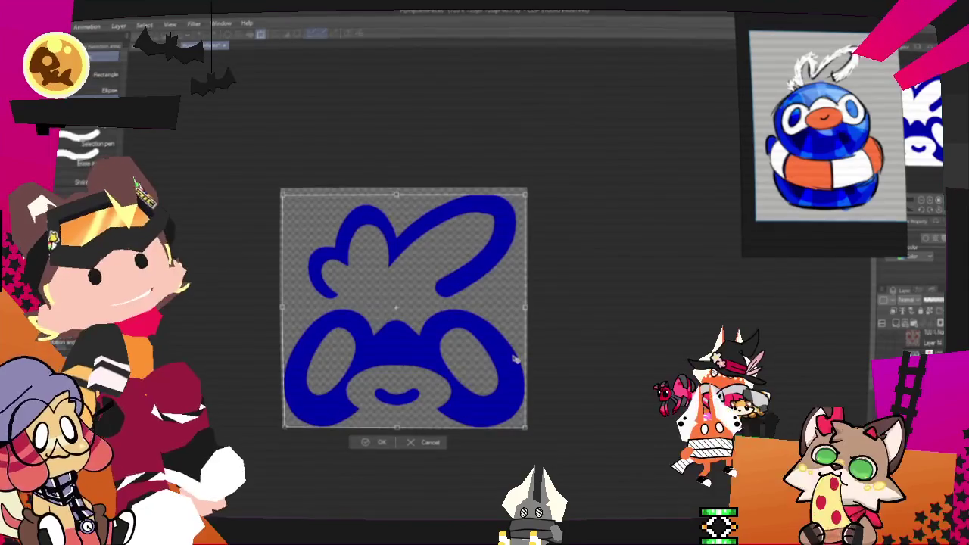
pyautogui.click(376, 444)
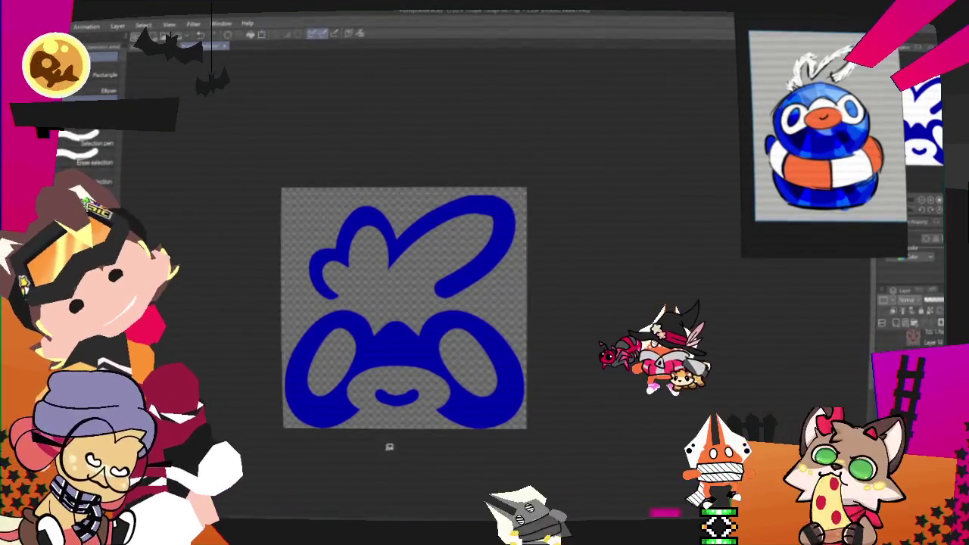
# Squeeze the lassoed top tuft narrower and more upright with Free Transform.
pyautogui.moveTo(316, 307)
pyautogui.mouseDown()
pyautogui.moveTo(531, 176)
pyautogui.moveTo(312, 299)
pyautogui.mouseUp()
pyautogui.rightClick(439, 240)
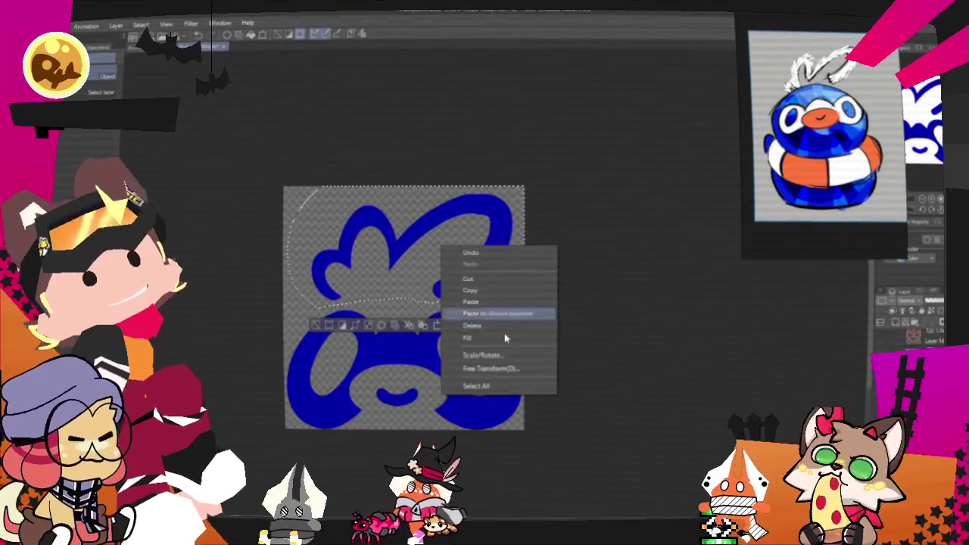
pyautogui.click(517, 369)
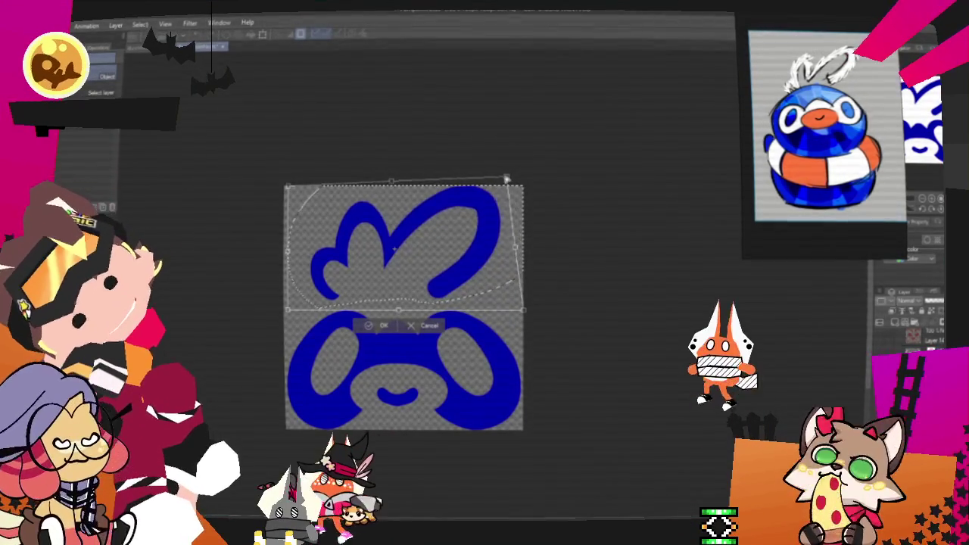
pyautogui.moveTo(515, 180); pyautogui.dragTo(491, 176)
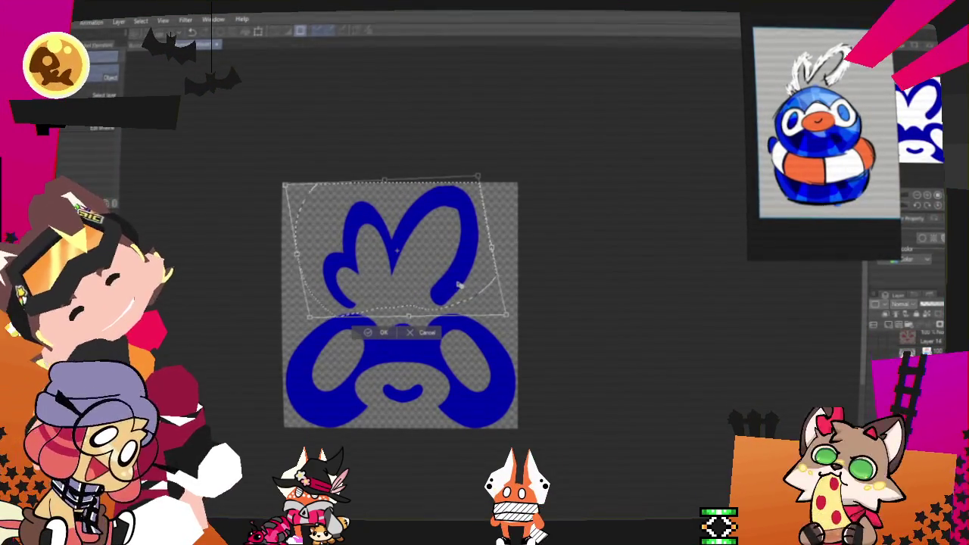
pyautogui.click(366, 333)
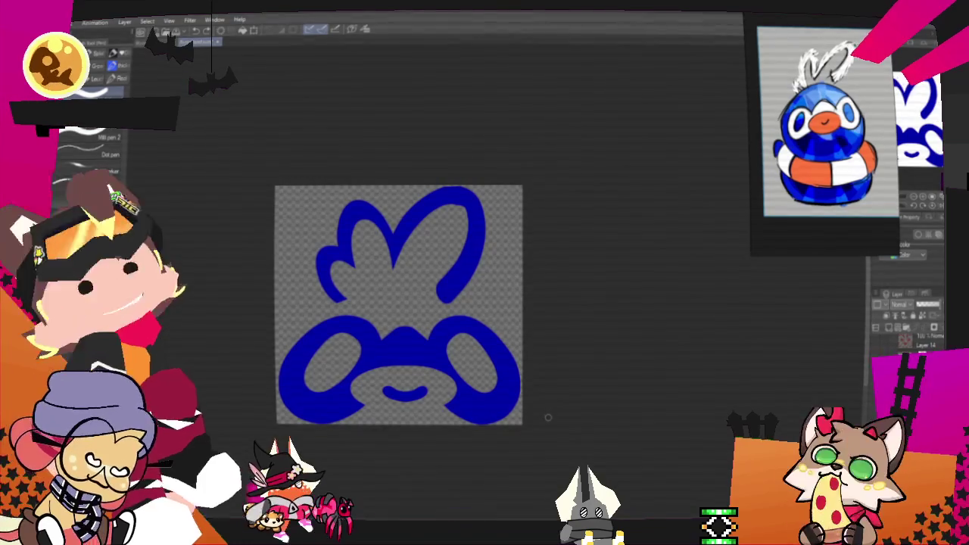
# Bring up the File menu's export choices.
pyautogui.scroll(-1, 319, 220)
pyautogui.scroll(1, 318, 219)
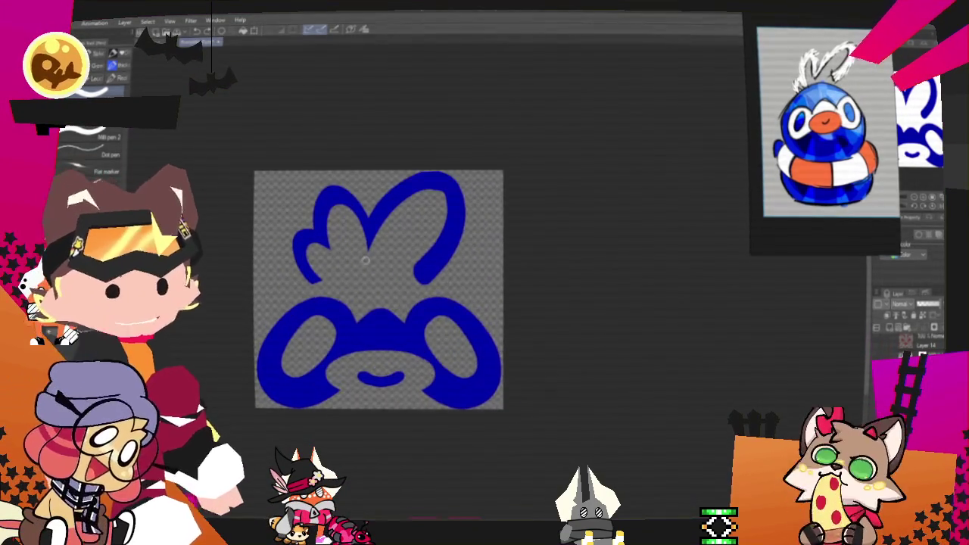
pyautogui.scroll(1, 318, 219)
pyautogui.hotkey('alt', 'f')
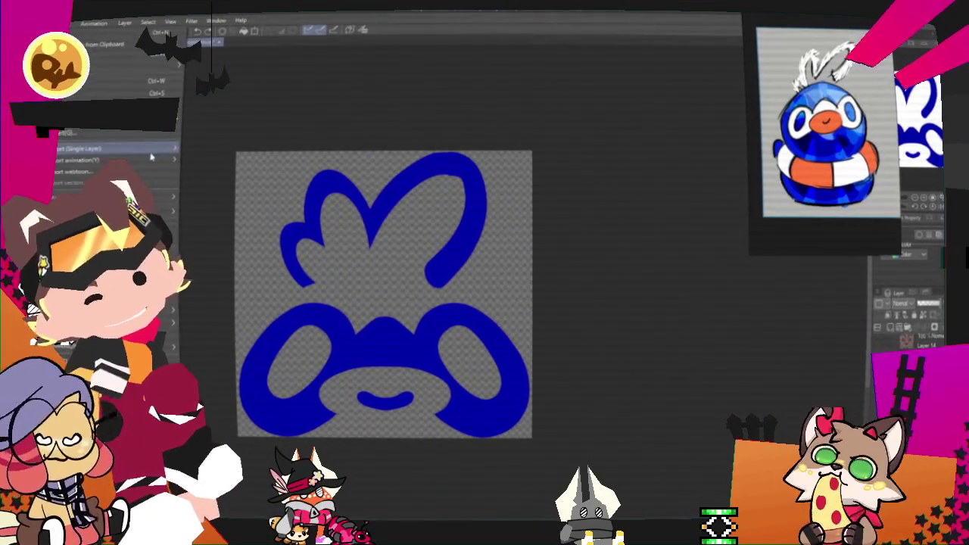
# Export the finished blue design as a transparent .png file.
pyautogui.click(243, 171)
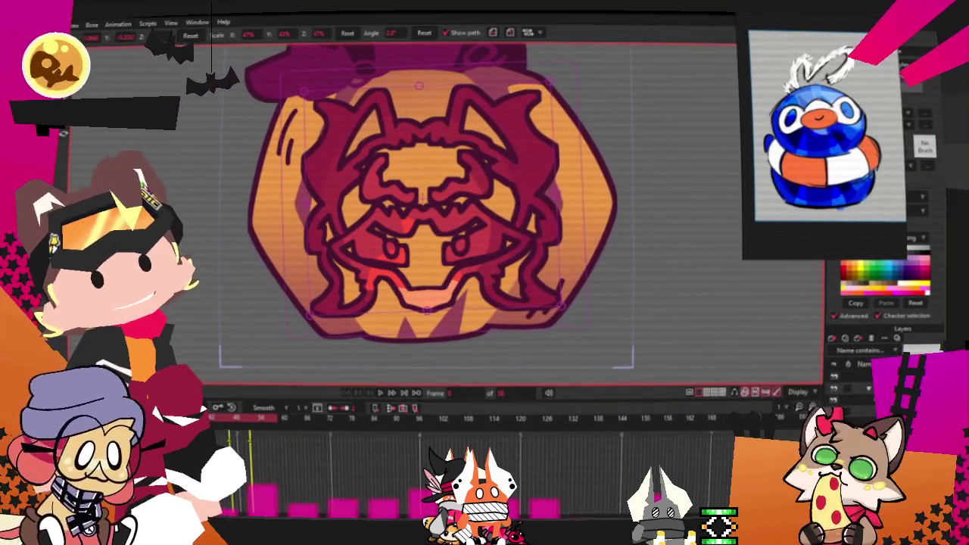
# Set the pumpkin face image layer's source image to sparklingOtter, replacing the wolf face.
pyautogui.scroll(-2, 681, 311)
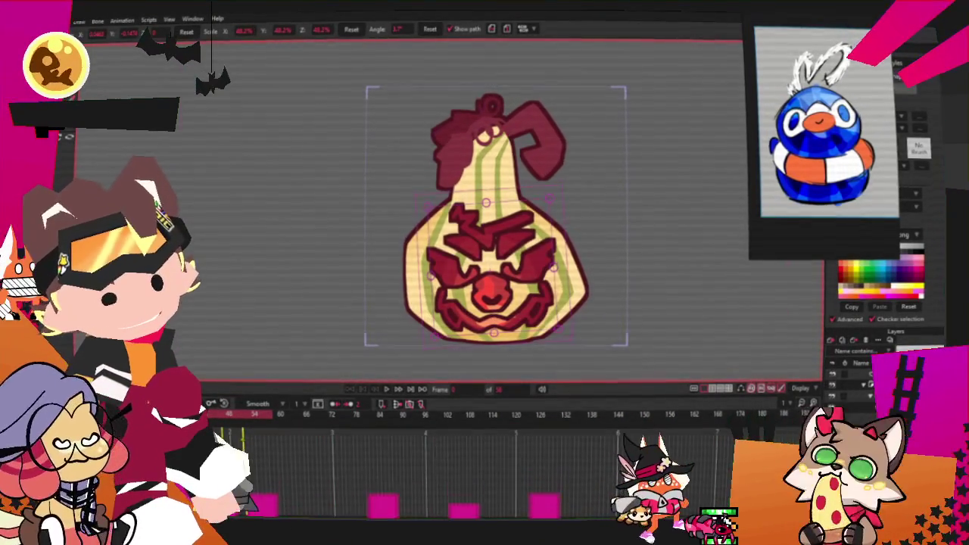
pyautogui.doubleClick(886, 375)
pyautogui.click(622, 129)
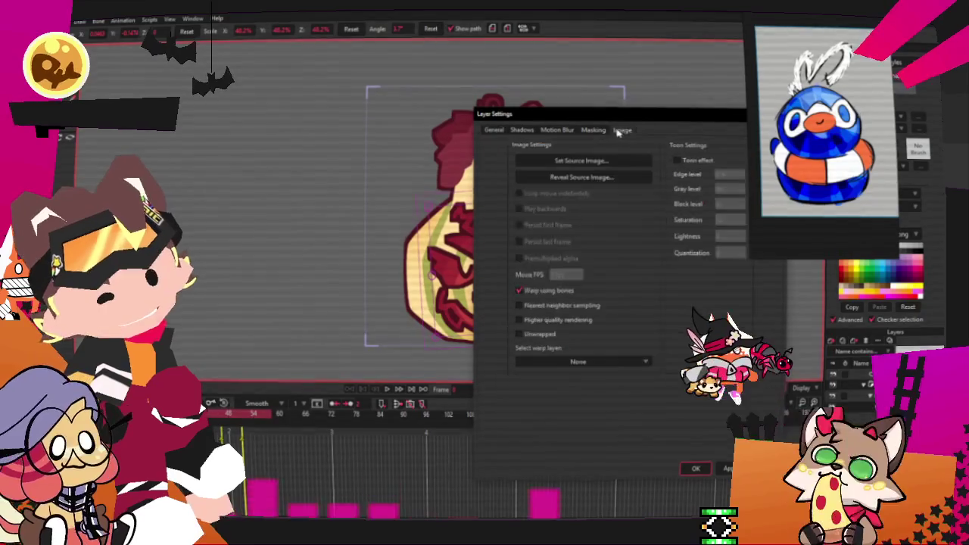
pyautogui.click(577, 162)
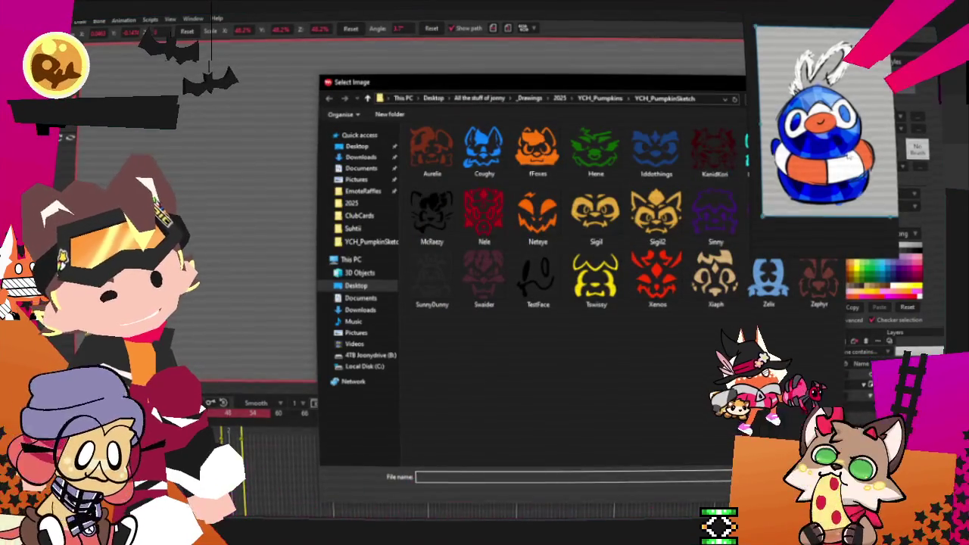
pyautogui.click(815, 207)
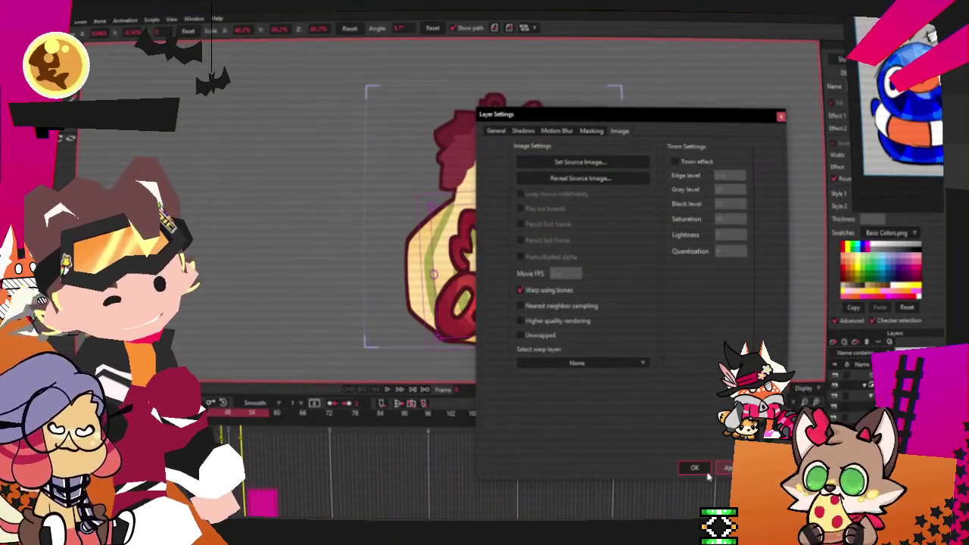
pyautogui.click(706, 471)
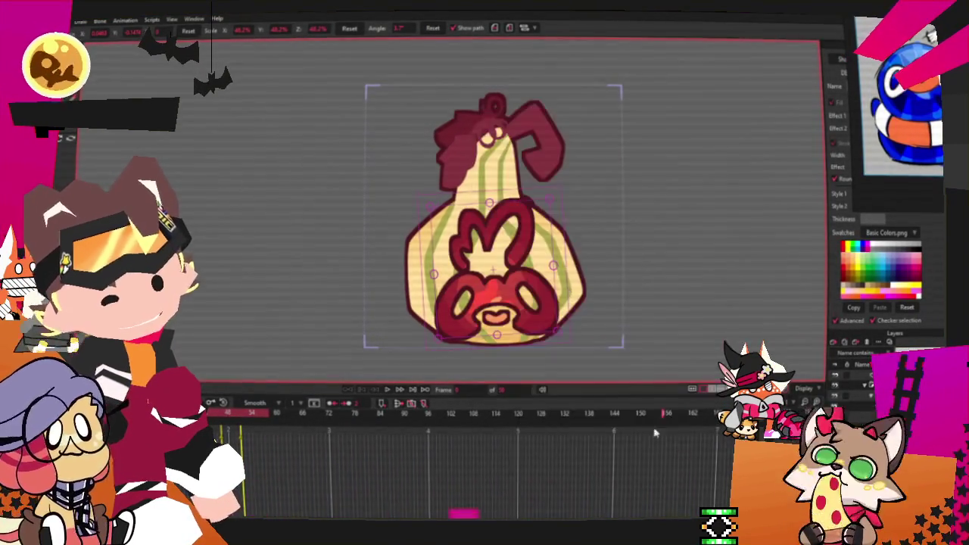
# Zoom in and shrink the face image to fit the pumpkin.
pyautogui.scroll(1, 557, 303)
pyautogui.scroll(2, 557, 303)
pyautogui.scroll(1, 557, 303)
pyautogui.click(557, 303)
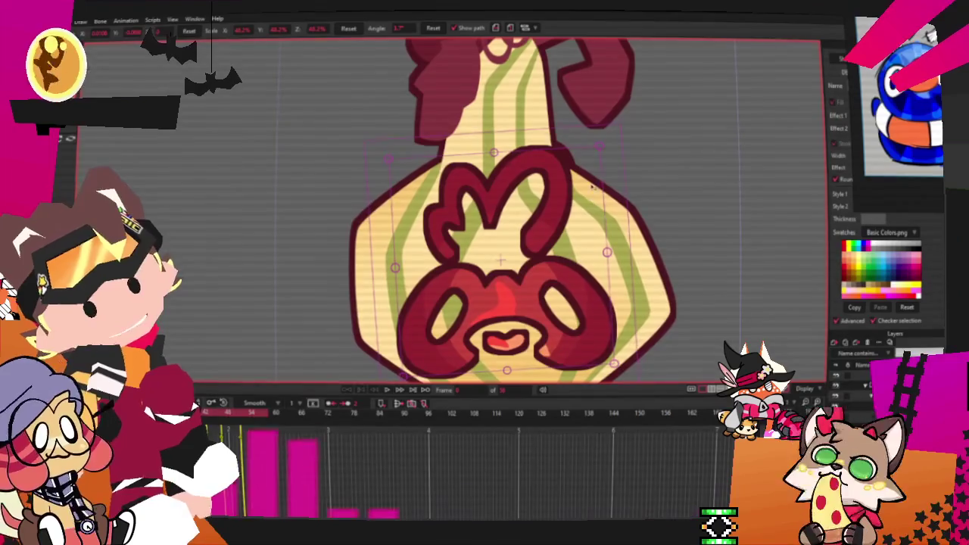
pyautogui.moveTo(601, 149); pyautogui.dragTo(540, 211)
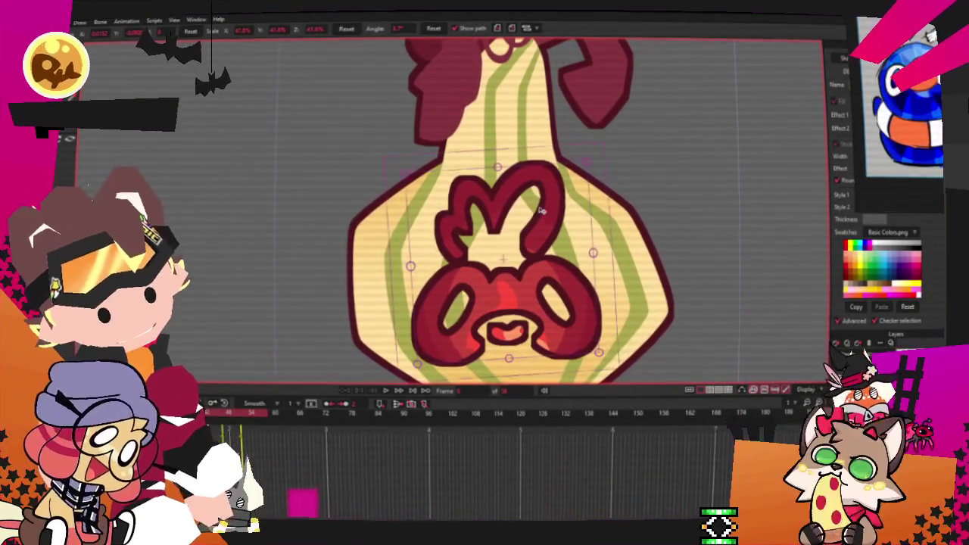
# Render a File > Preview of the pumpkin, then close the finished render window.
pyautogui.scroll(-3, 540, 211)
pyautogui.scroll(2, 532, 252)
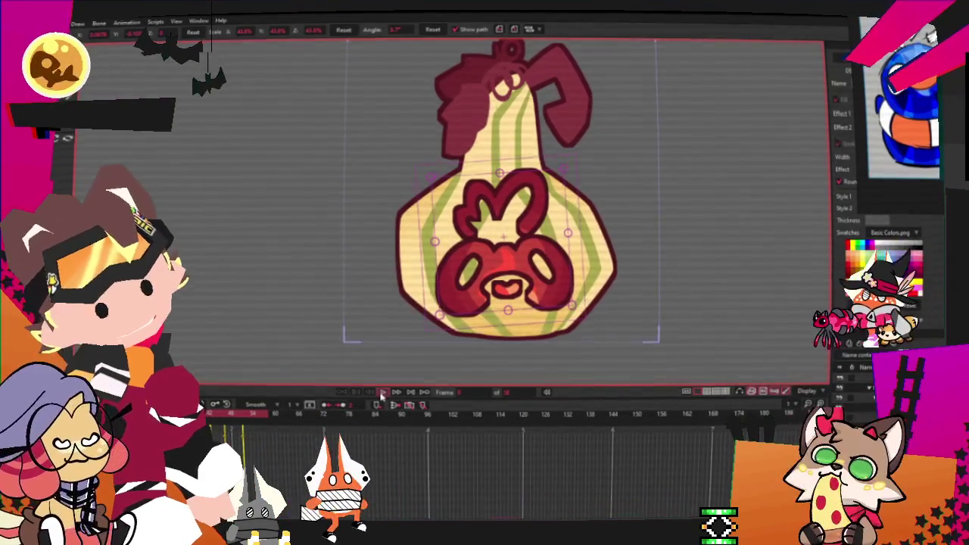
pyautogui.scroll(-2, 540, 282)
pyautogui.scroll(1, 540, 282)
pyautogui.scroll(2, 563, 227)
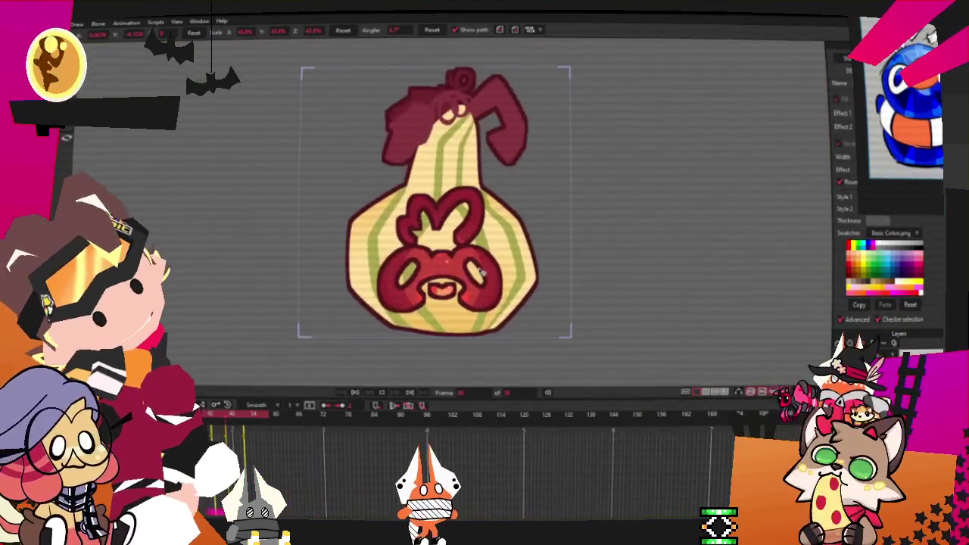
pyautogui.scroll(2, 572, 198)
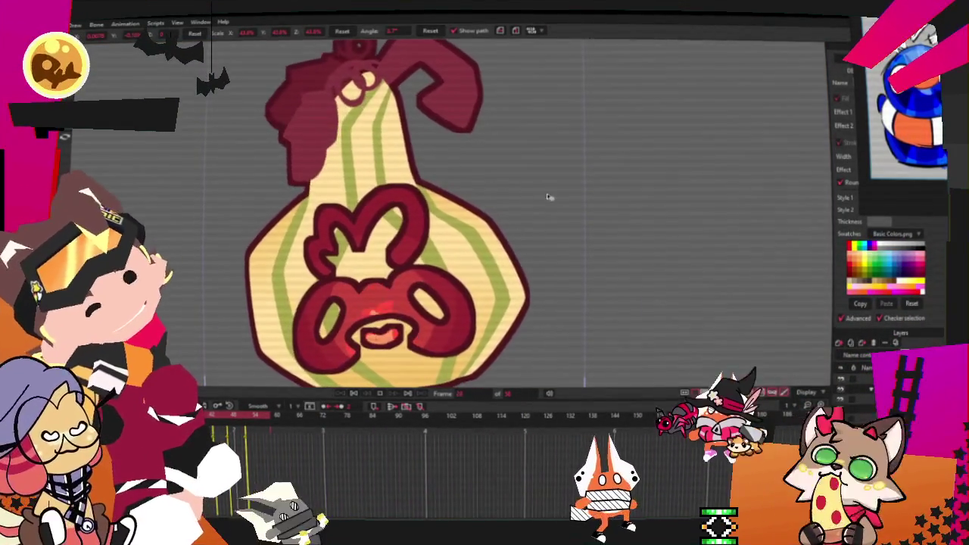
pyautogui.scroll(-3, 601, 218)
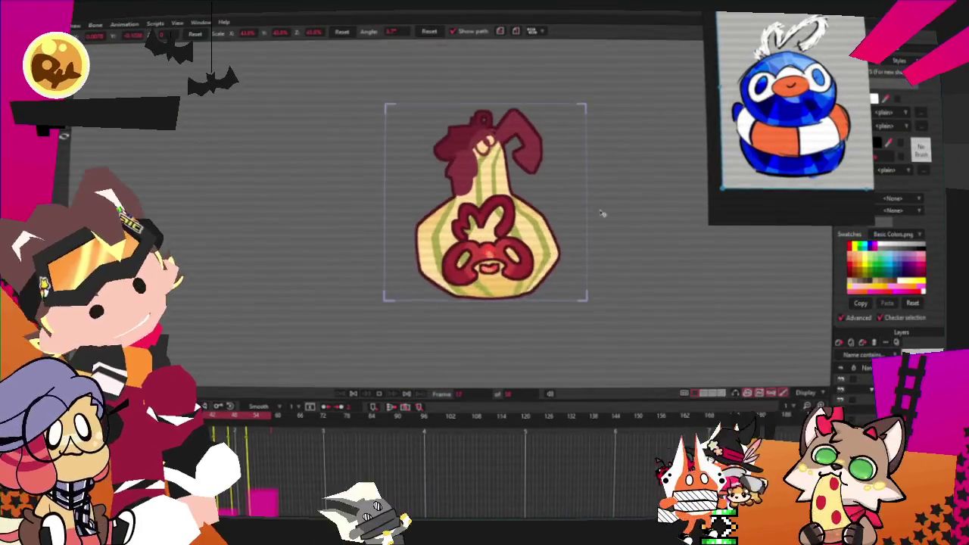
pyautogui.scroll(2, 537, 231)
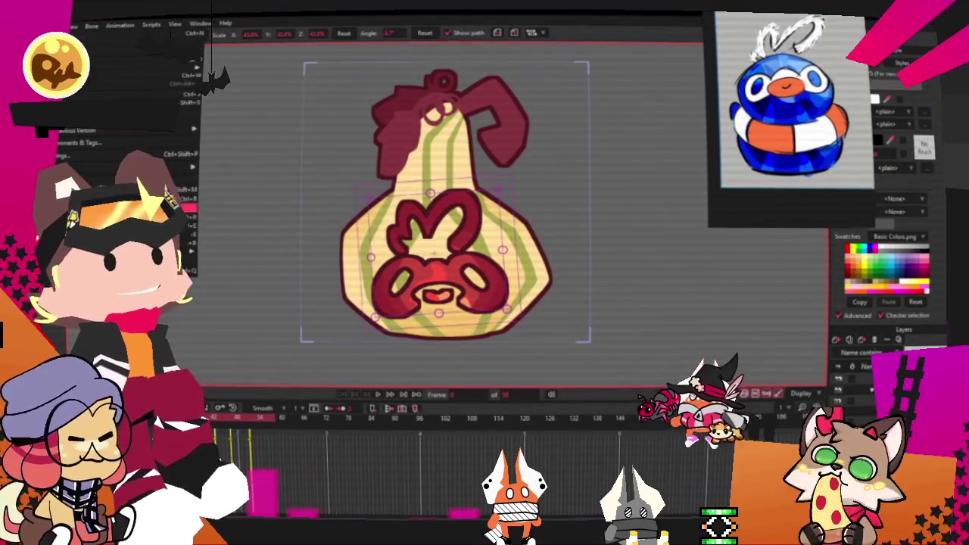
pyautogui.click(61, 25)
pyautogui.click(152, 199)
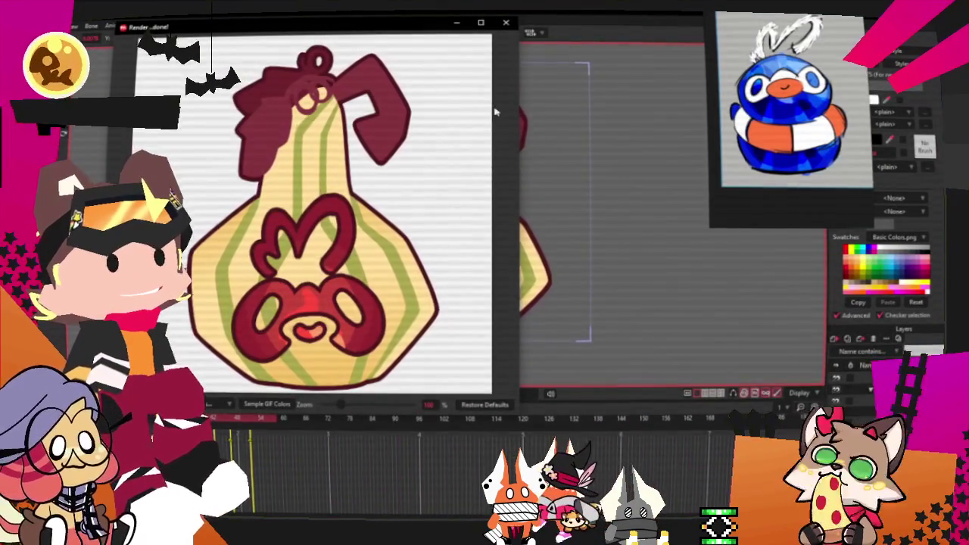
pyautogui.click(506, 22)
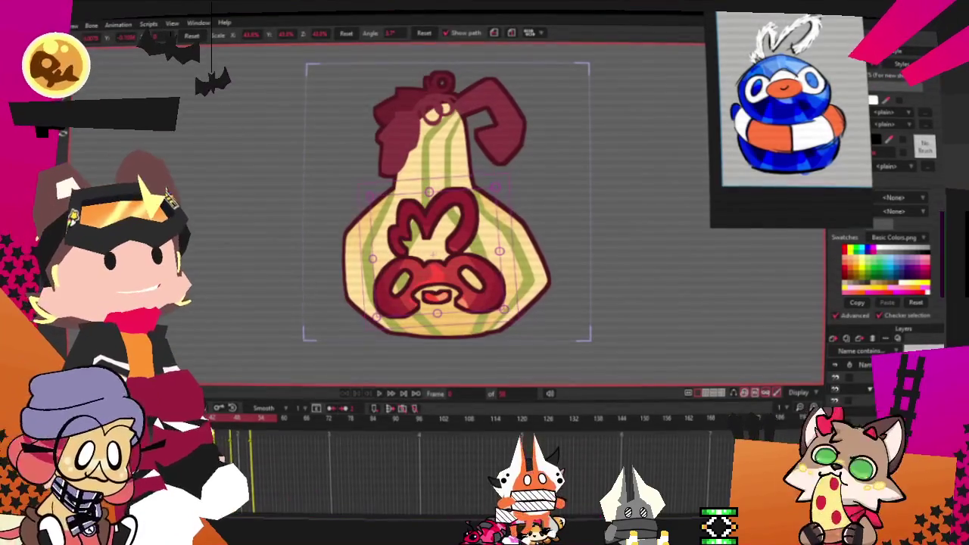
pyautogui.click(67, 25)
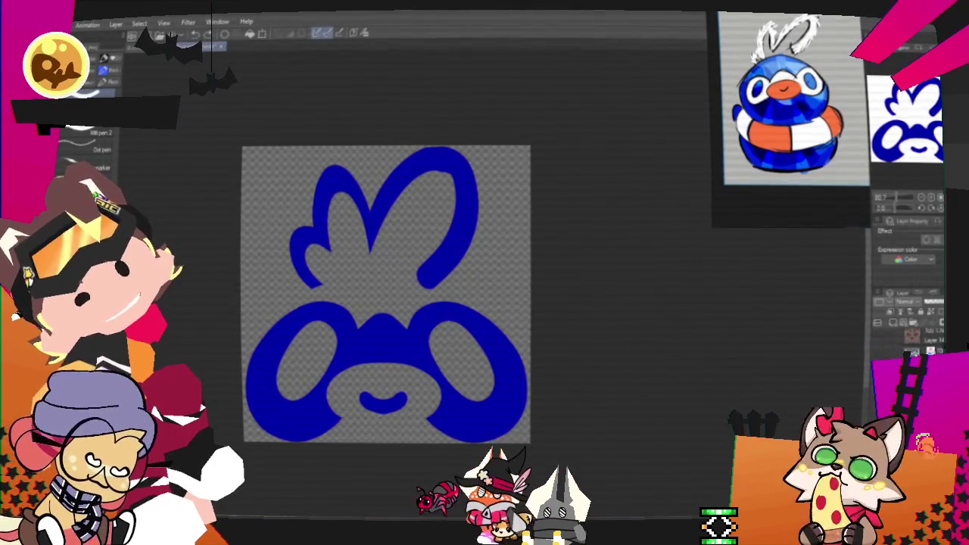
# Clear the character sketch document's layer and fill the canvas with light grey.
pyautogui.hotkey('ctrl', 'Tab')
pyautogui.scroll(3, 479, 301)
pyautogui.scroll(2, 479, 300)
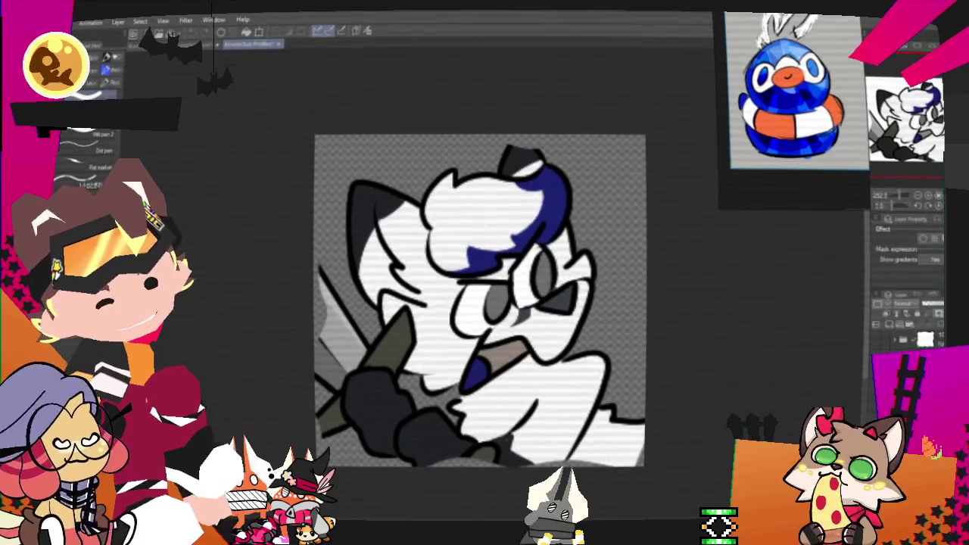
pyautogui.press('Delete')
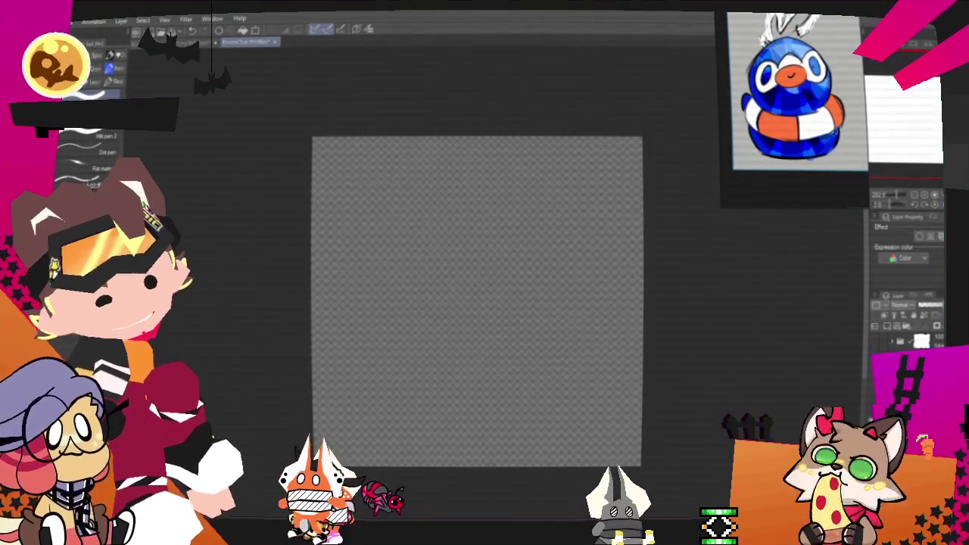
pyautogui.hotkey('alt', 'BackSpace')
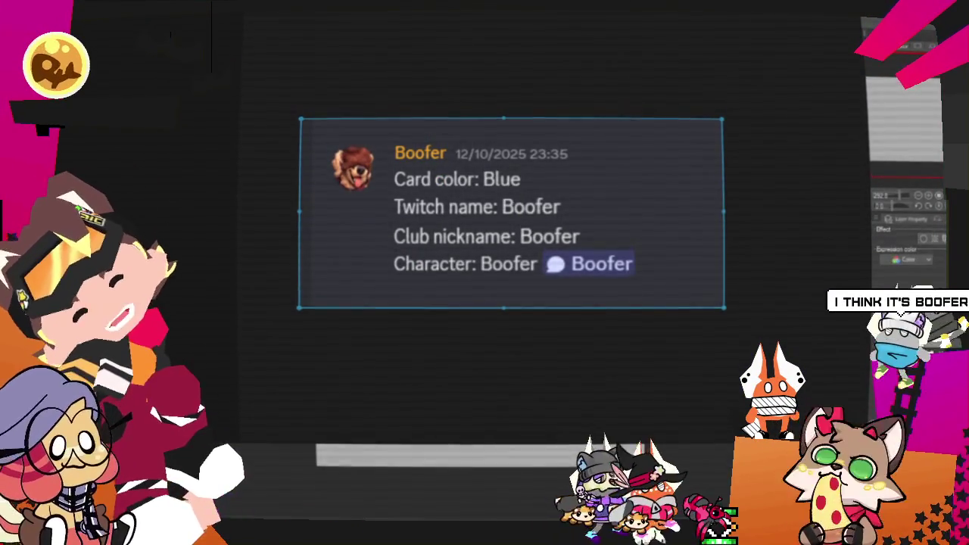
# Move and shrink the character request card aside, and pan the canvas.
pyautogui.moveTo(501, 270)
pyautogui.mouseDown()
pyautogui.moveTo(573, 261)
pyautogui.moveTo(535, 279)
pyautogui.mouseUp()
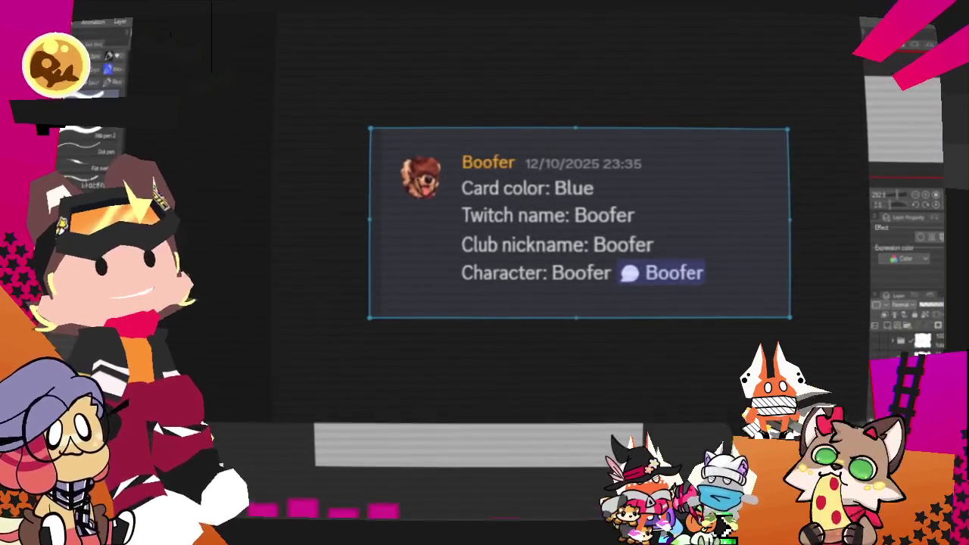
pyautogui.moveTo(336, 316); pyautogui.dragTo(672, 252)
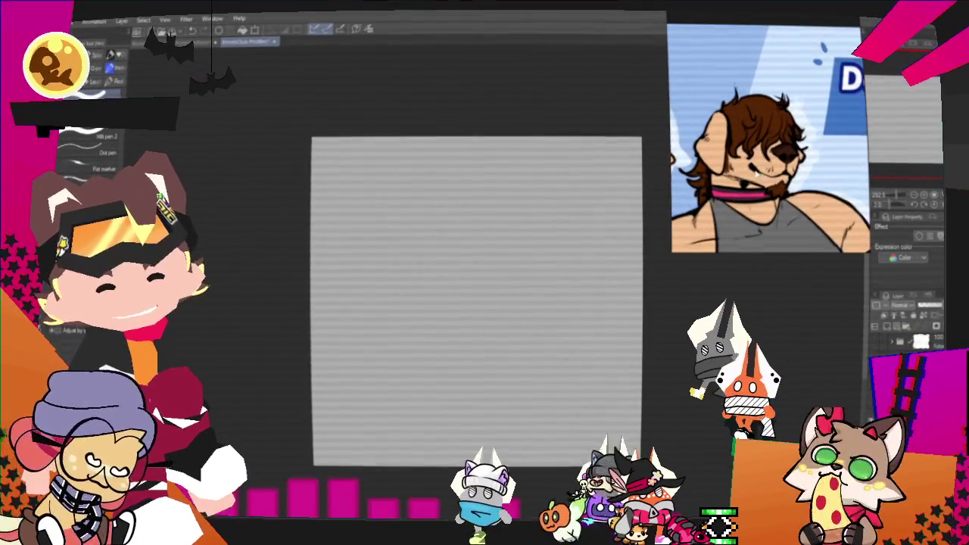
pyautogui.hscroll(2, 405, 245)
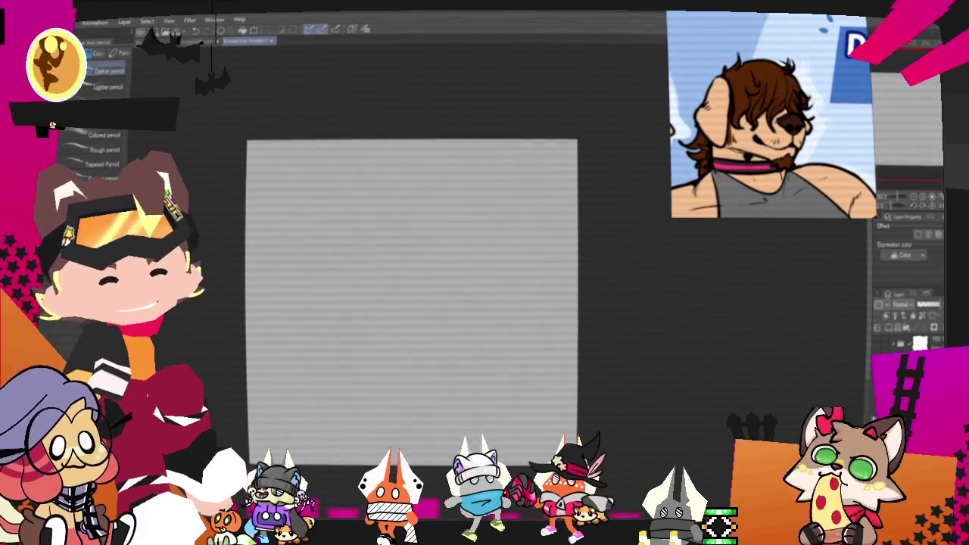
pyautogui.scroll(-2, 439, 280)
pyautogui.hscroll(-2, 439, 280)
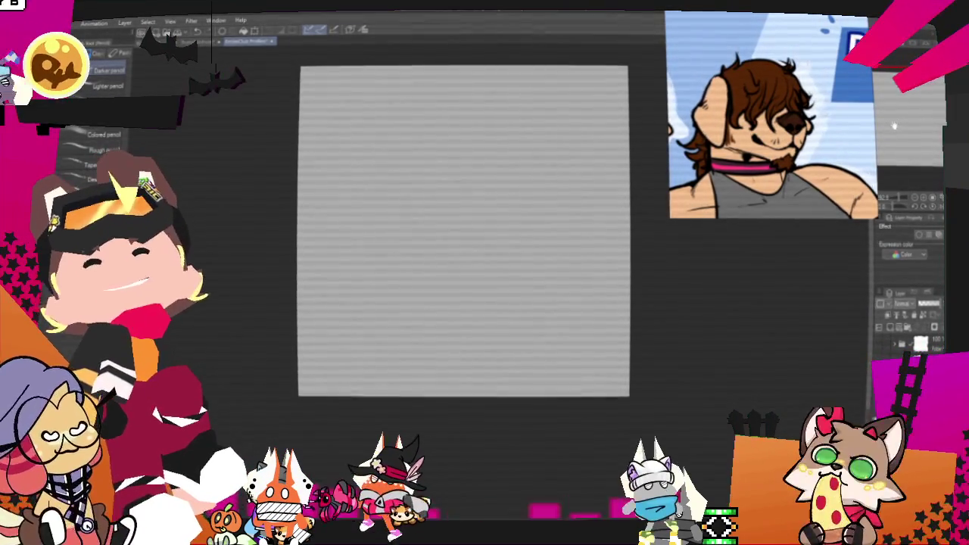
pyautogui.scroll(1, 429, 256)
pyautogui.hscroll(1, 428, 256)
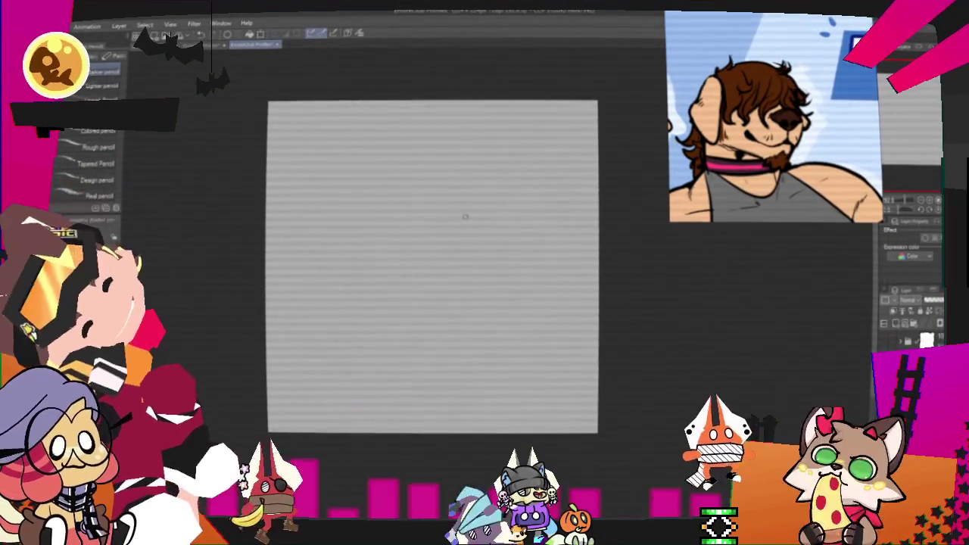
# Pencil the right side of the head circle, undoing one stray curved stroke.
pyautogui.moveTo(367, 174); pyautogui.dragTo(459, 152)
pyautogui.hotkey('ctrl', 'z')
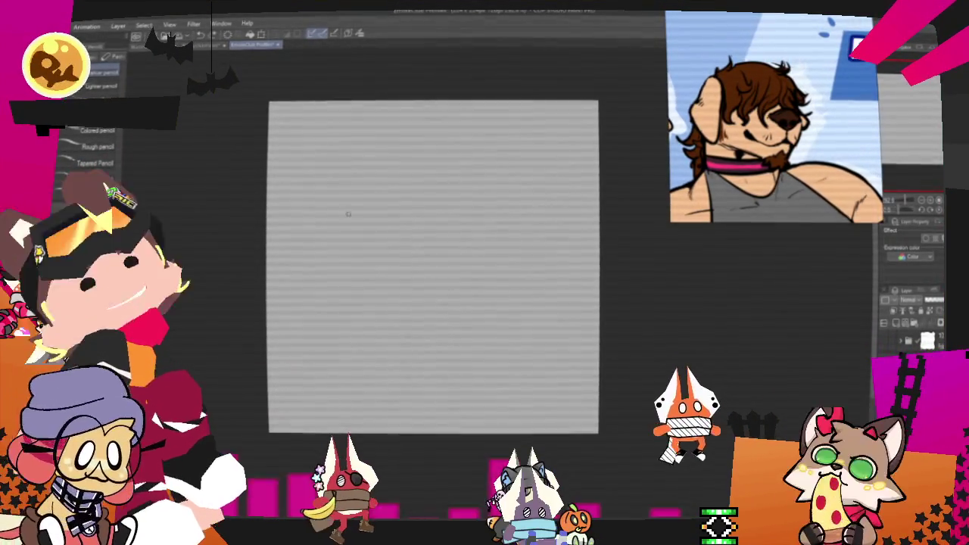
pyautogui.moveTo(514, 161); pyautogui.dragTo(537, 266)
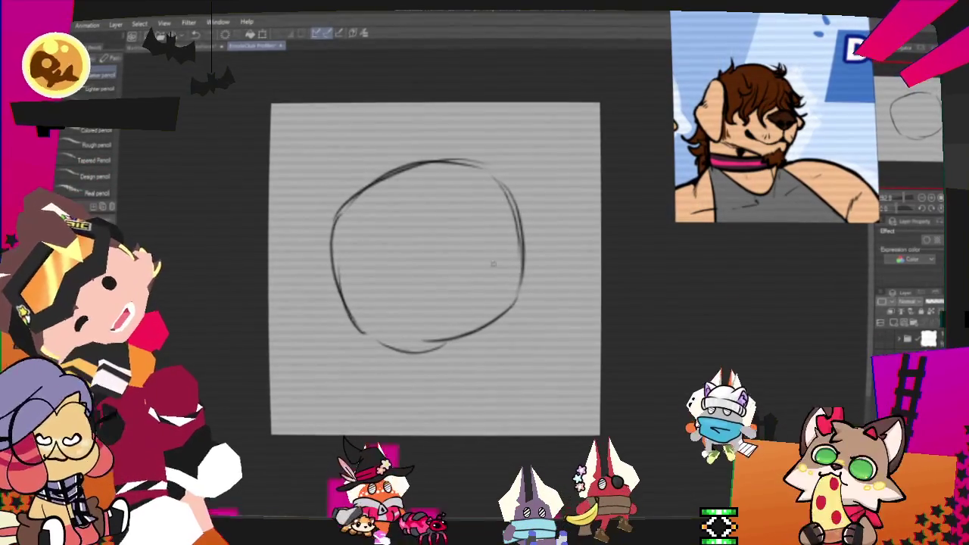
# Undo stray strokes and erase the rough sketch inside an elliptical selection.
pyautogui.moveTo(469, 264); pyautogui.dragTo(523, 247)
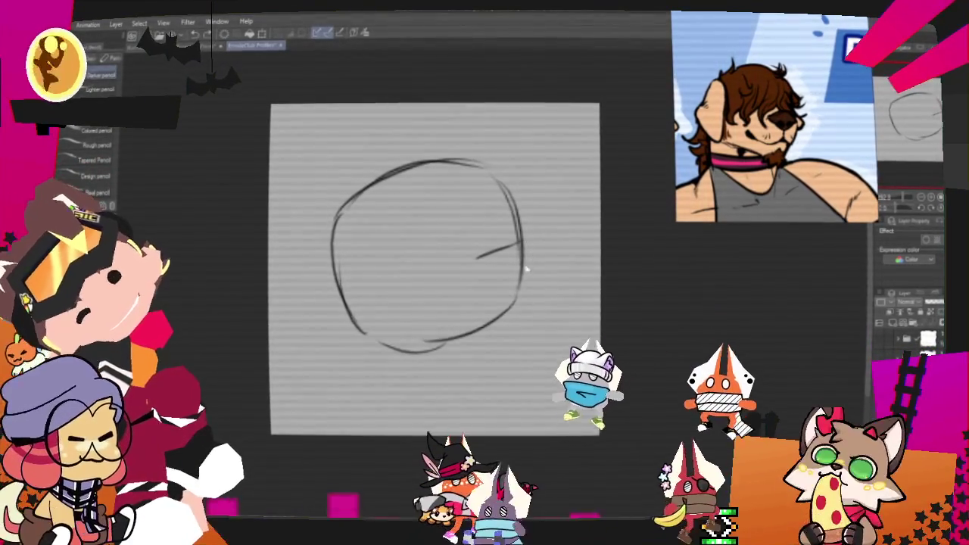
pyautogui.hotkey('ctrl', 'z')
pyautogui.moveTo(488, 258)
pyautogui.mouseDown()
pyautogui.moveTo(539, 233)
pyautogui.moveTo(560, 261)
pyautogui.moveTo(534, 315)
pyautogui.moveTo(424, 354)
pyautogui.mouseUp()
pyautogui.hotkey('ctrl', 'z')
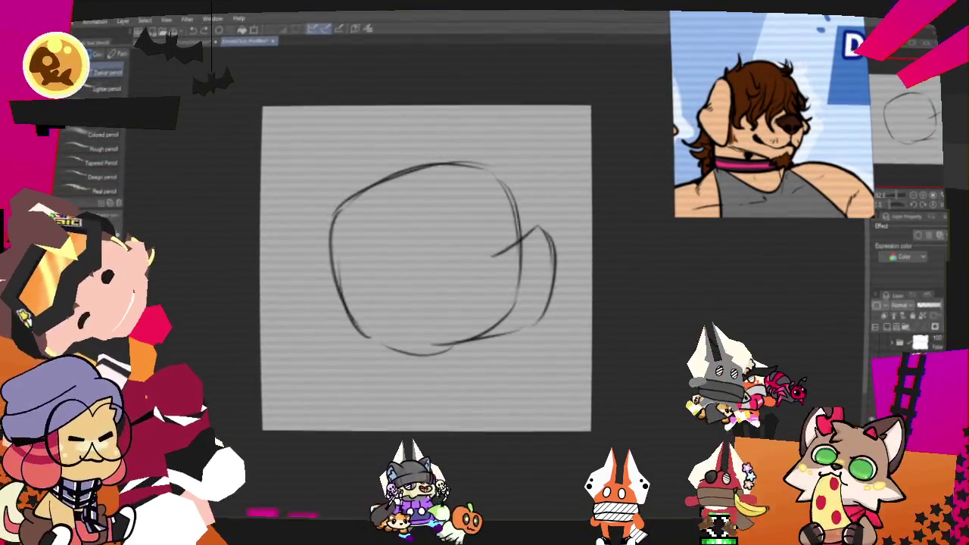
pyautogui.press('m')
pyautogui.moveTo(262, 106); pyautogui.dragTo(590, 430)
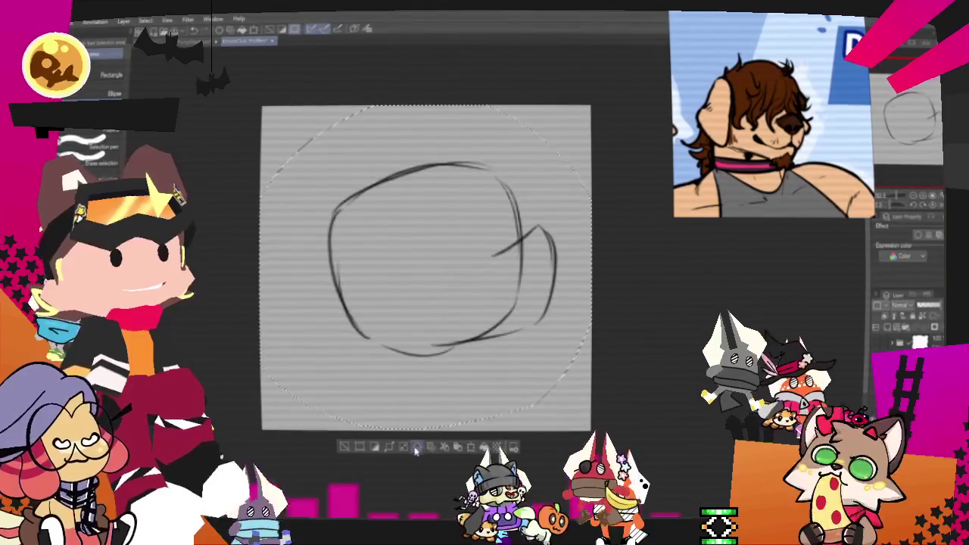
pyautogui.click(417, 449)
pyautogui.hotkey('ctrl', 'd')
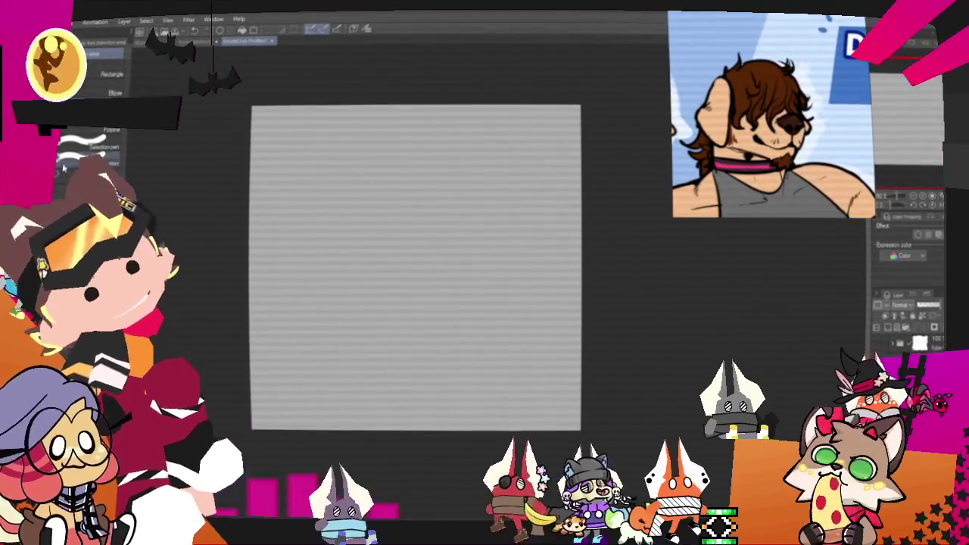
pyautogui.press('p')
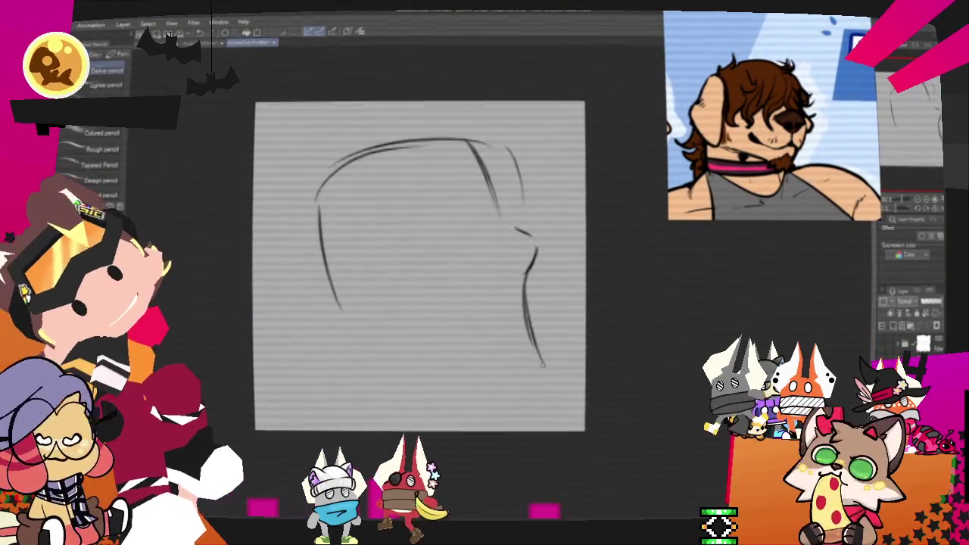
# Redraw the head outline: bottom, lower-left, outer left, top arc and right side.
pyautogui.moveTo(429, 389); pyautogui.dragTo(416, 379)
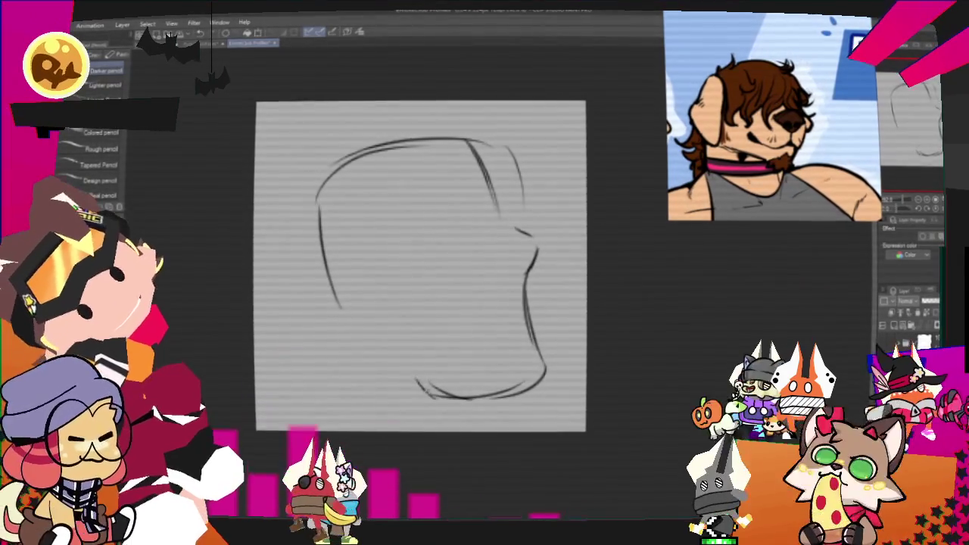
pyautogui.moveTo(338, 292); pyautogui.dragTo(408, 370)
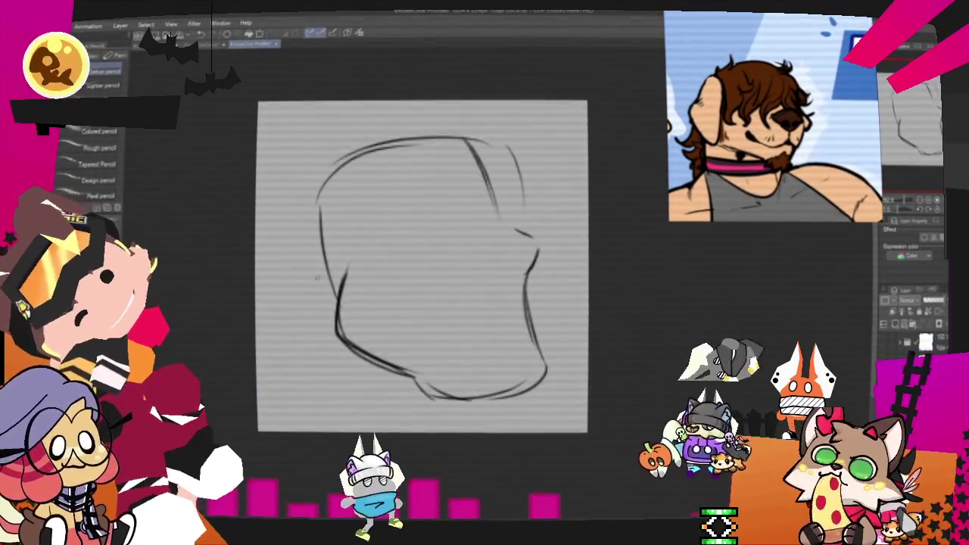
pyautogui.moveTo(301, 278); pyautogui.dragTo(323, 289)
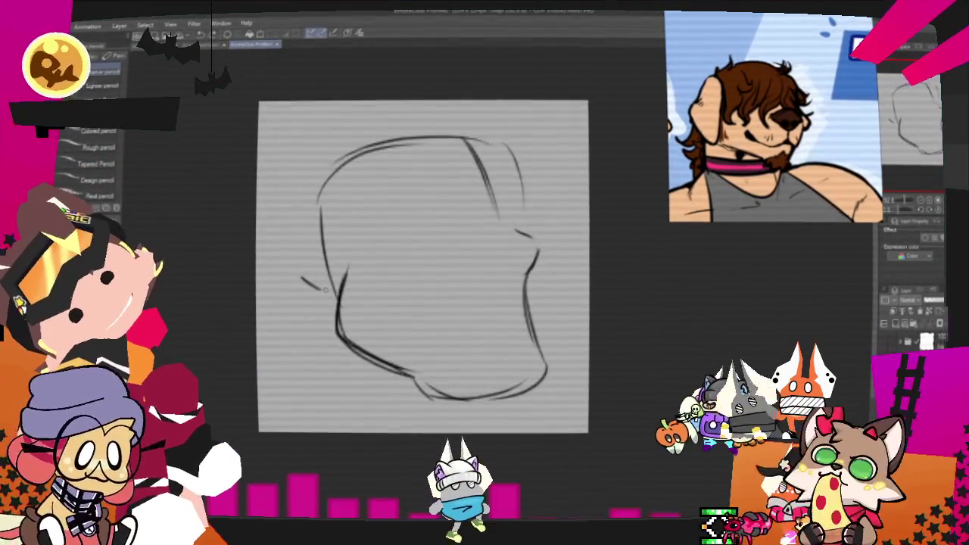
pyautogui.moveTo(306, 162)
pyautogui.mouseDown()
pyautogui.moveTo(295, 276)
pyautogui.moveTo(462, 135)
pyautogui.mouseUp()
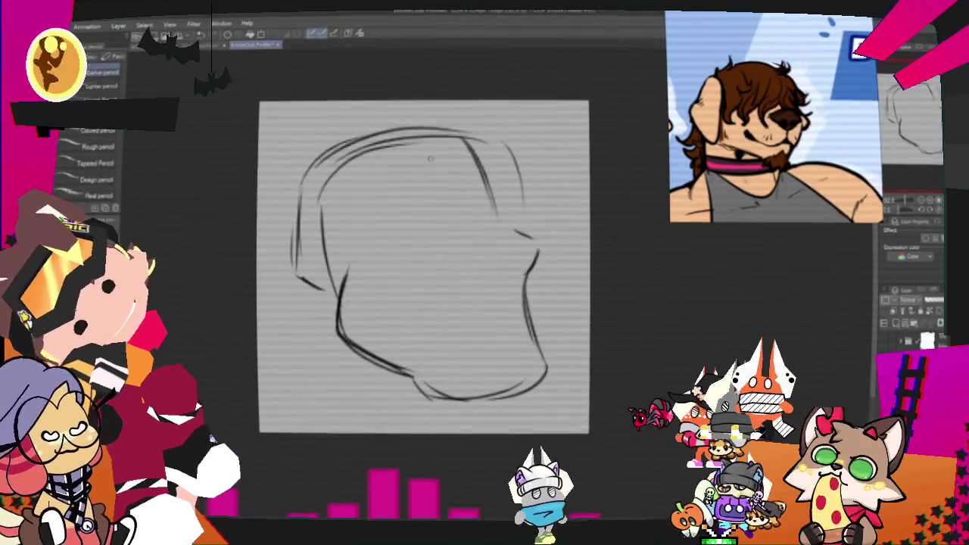
pyautogui.moveTo(506, 214); pyautogui.dragTo(487, 153)
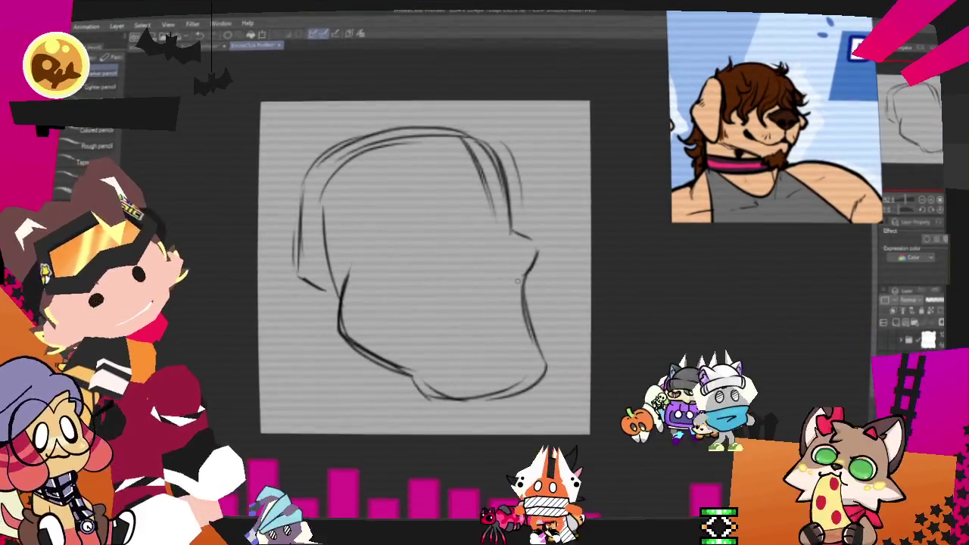
# Draw a diamond-shaped eye with a pupil and teeth in the grinning mouth.
pyautogui.moveTo(457, 244); pyautogui.dragTo(494, 229)
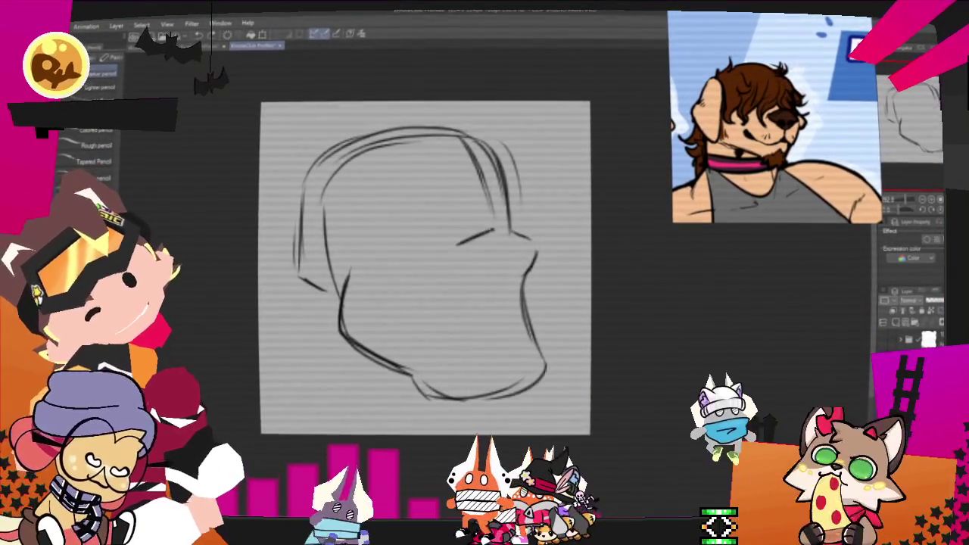
pyautogui.moveTo(453, 253)
pyautogui.mouseDown()
pyautogui.moveTo(519, 250)
pyautogui.moveTo(493, 225)
pyautogui.mouseUp()
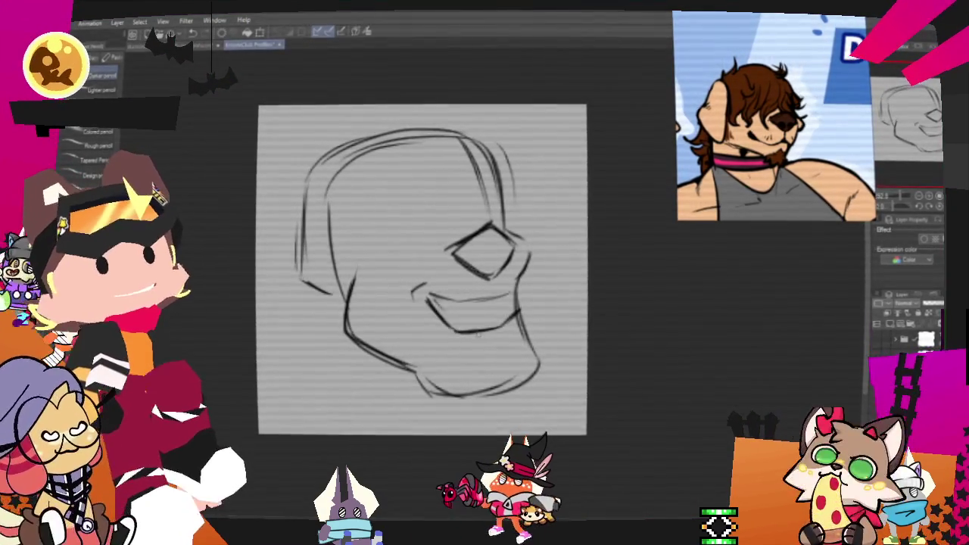
pyautogui.moveTo(457, 322)
pyautogui.mouseDown()
pyautogui.moveTo(481, 309)
pyautogui.moveTo(515, 309)
pyautogui.mouseUp()
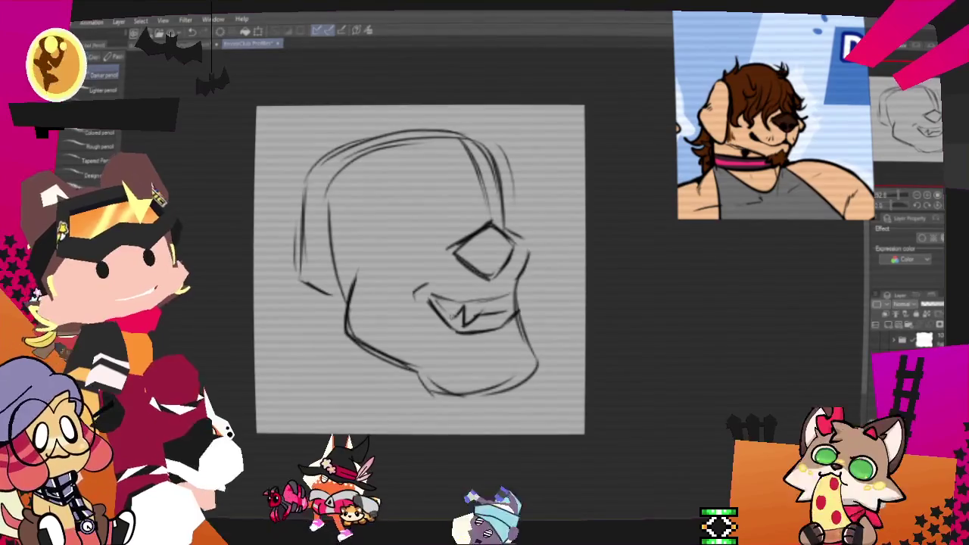
pyautogui.moveTo(473, 261); pyautogui.dragTo(480, 269)
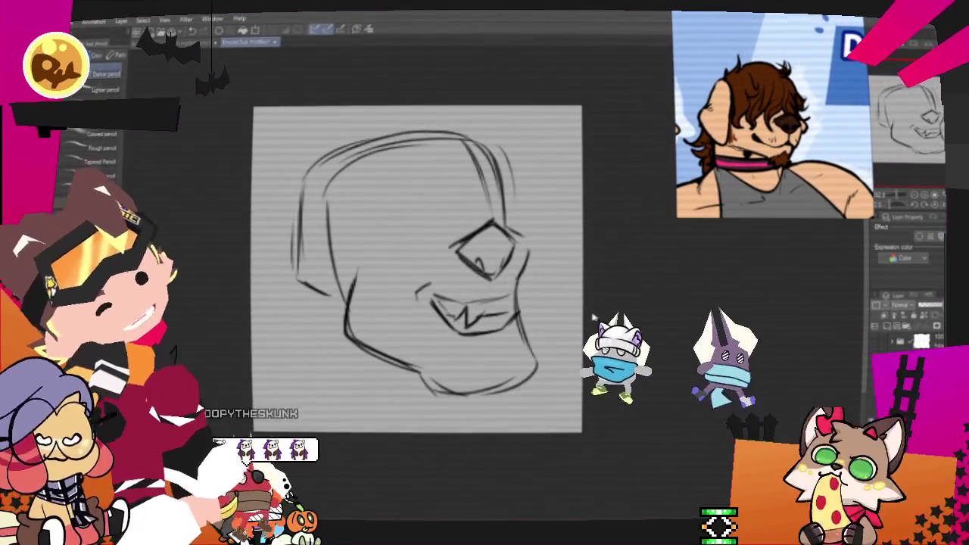
# Rotate the sketch a few degrees clockwise and enlarge it slightly with free transform.
pyautogui.hotkey('ctrl', 't')
pyautogui.moveTo(589, 322); pyautogui.dragTo(582, 345)
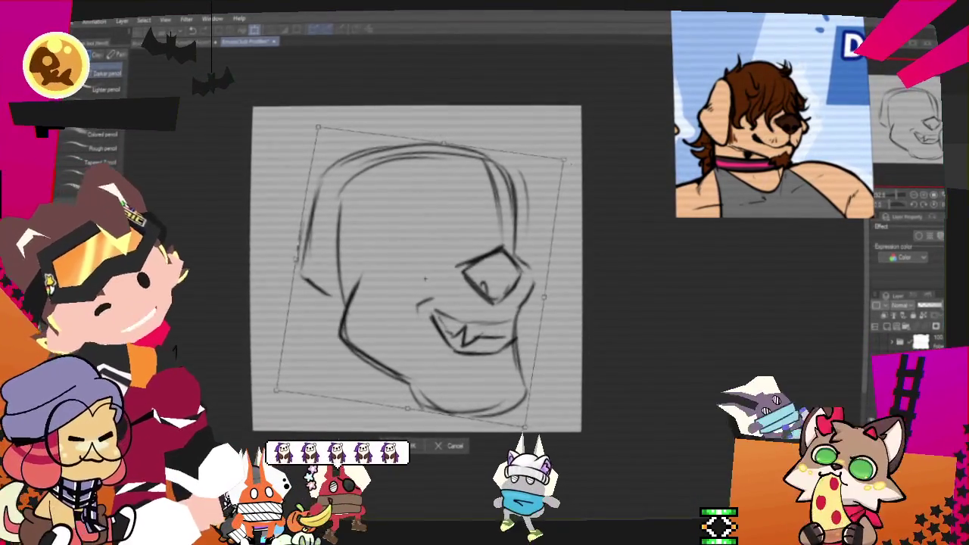
pyautogui.moveTo(564, 161); pyautogui.dragTo(570, 150)
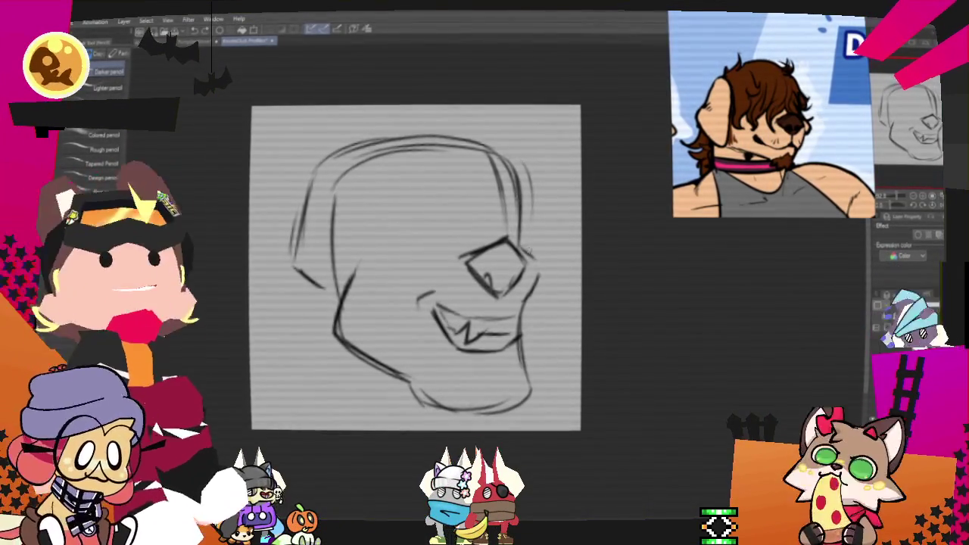
# Pencil a bump beside the eye, the lower-left jaw line and collar lines.
pyautogui.moveTo(539, 246); pyautogui.dragTo(542, 292)
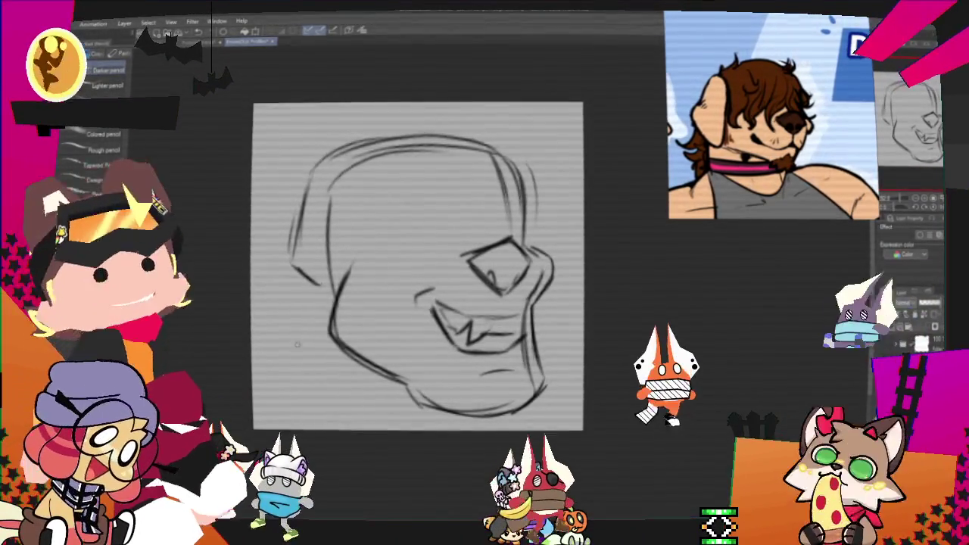
pyautogui.moveTo(317, 305); pyautogui.dragTo(311, 392)
pyautogui.hotkey('ctrl', 'z')
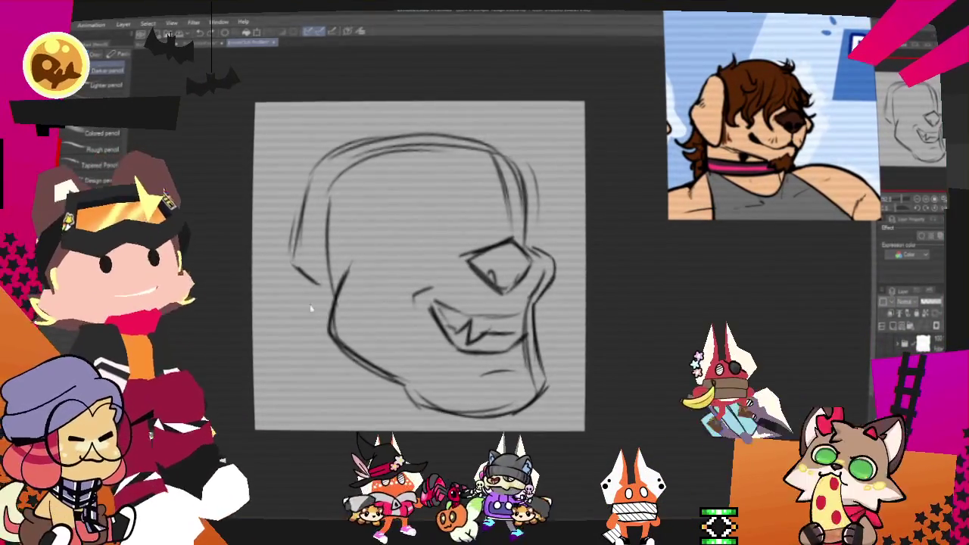
pyautogui.moveTo(316, 286); pyautogui.dragTo(307, 392)
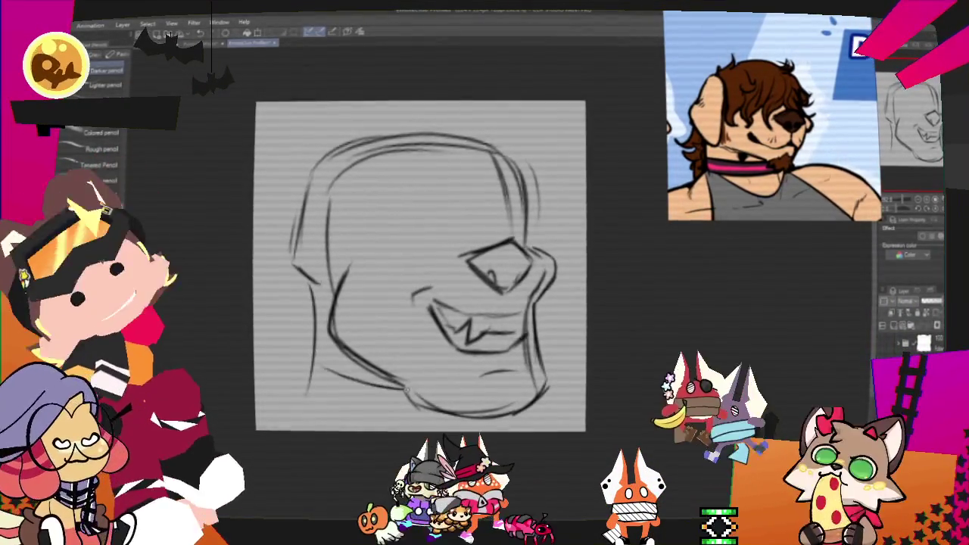
pyautogui.moveTo(312, 356); pyautogui.dragTo(301, 409)
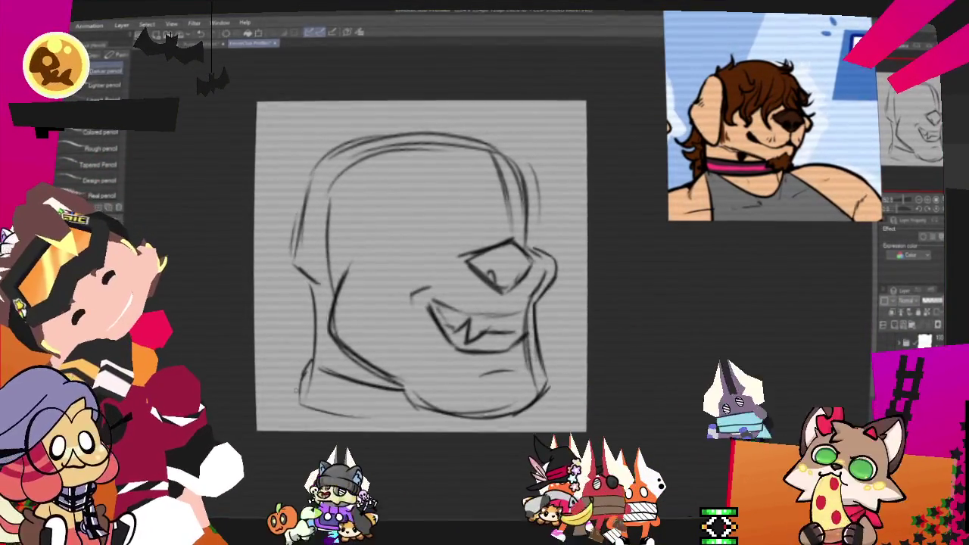
pyautogui.moveTo(301, 369); pyautogui.dragTo(401, 388)
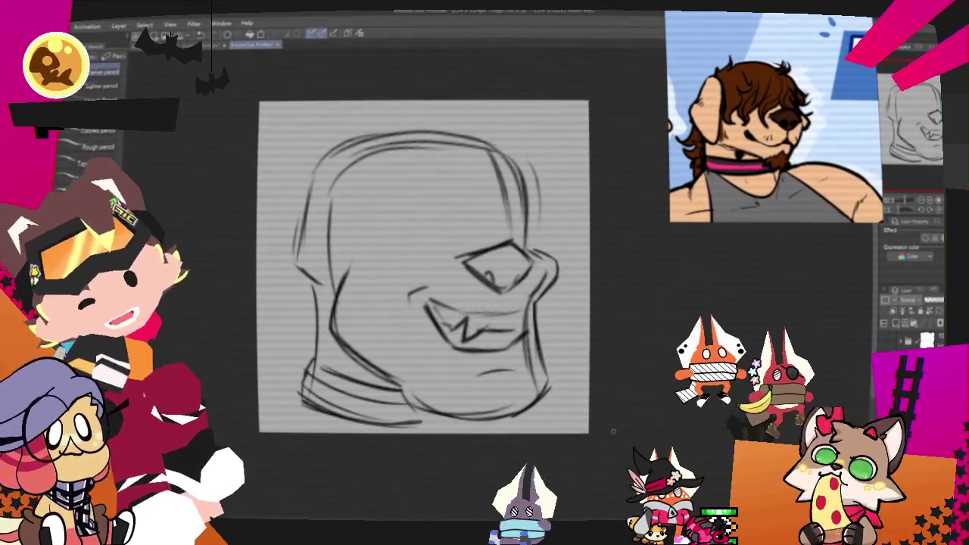
pyautogui.moveTo(412, 342); pyautogui.dragTo(415, 374)
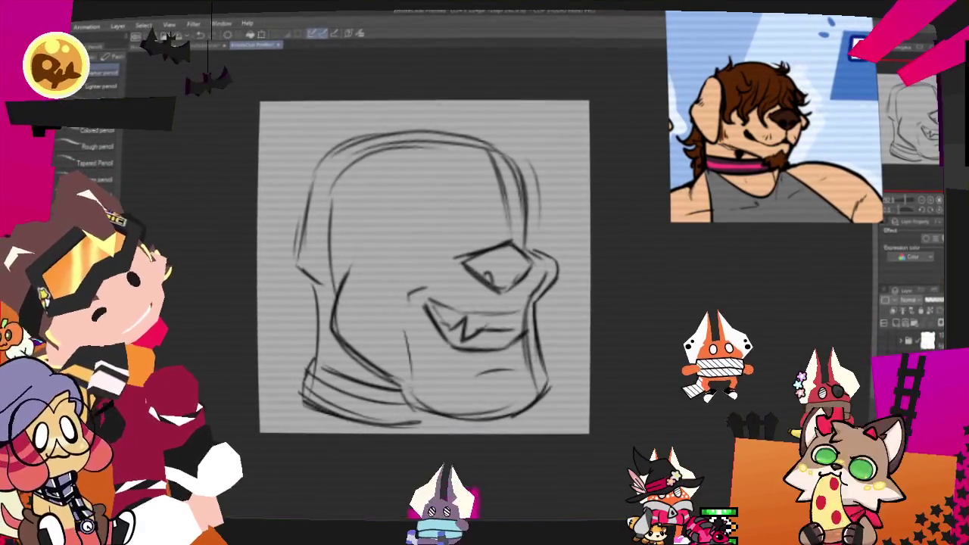
pyautogui.moveTo(423, 266); pyautogui.dragTo(441, 295)
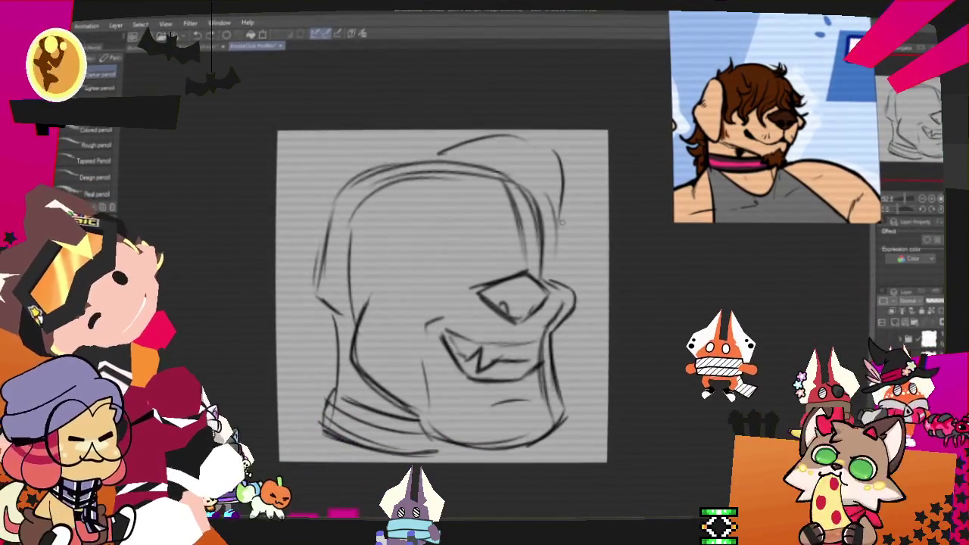
# Draw hair curls on the right of the head and a strand on the left.
pyautogui.moveTo(558, 218)
pyautogui.mouseDown()
pyautogui.moveTo(596, 254)
pyautogui.moveTo(579, 281)
pyautogui.mouseUp()
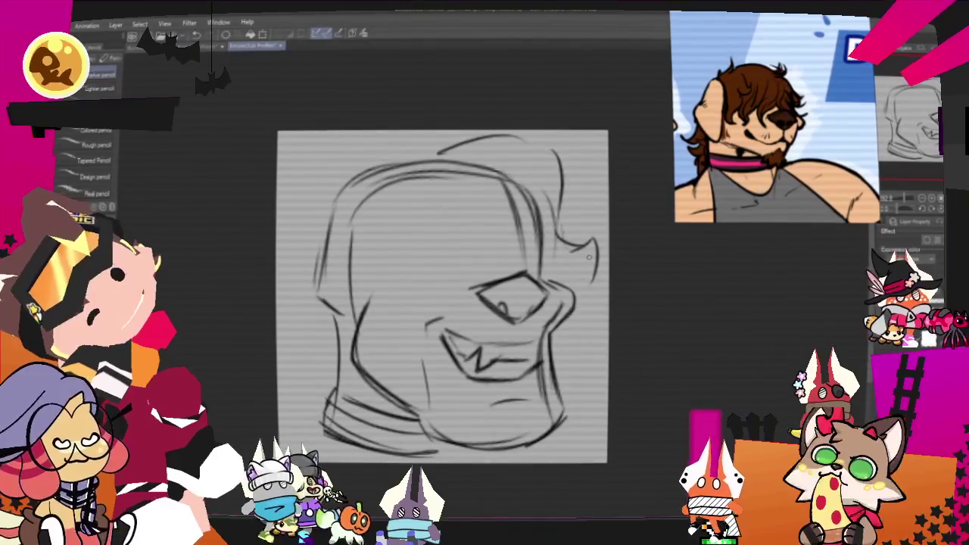
pyautogui.moveTo(575, 241); pyautogui.dragTo(588, 277)
pyautogui.moveTo(416, 307); pyautogui.dragTo(441, 280)
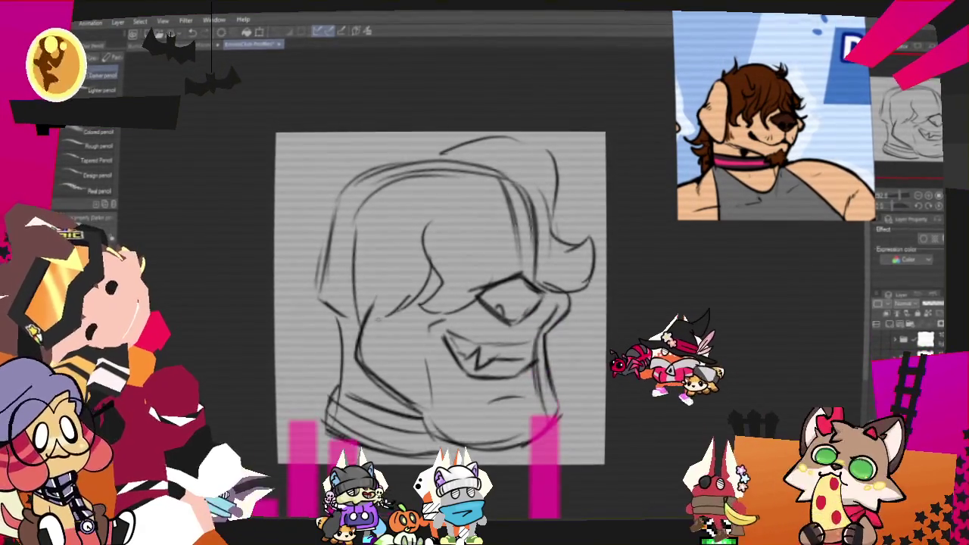
pyautogui.moveTo(349, 261); pyautogui.dragTo(379, 310)
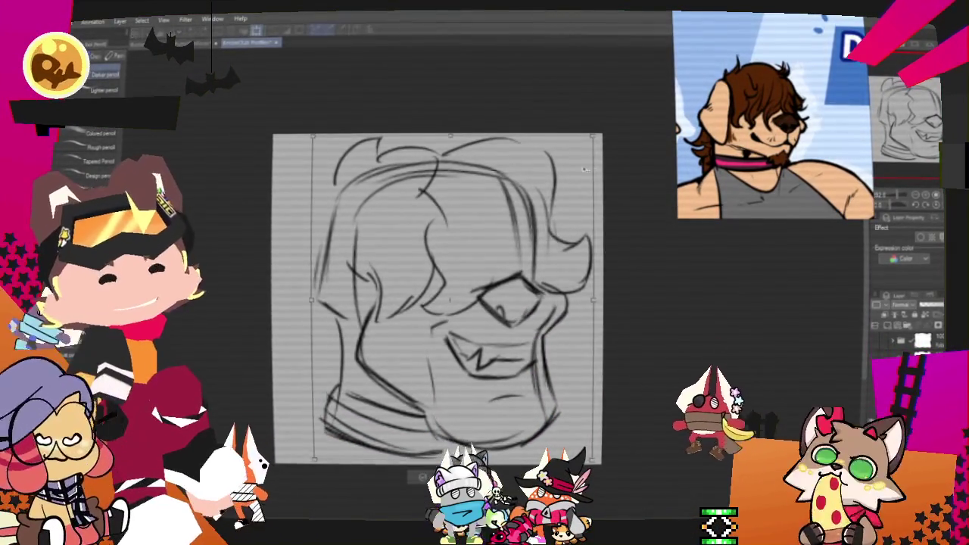
# Rotate the sketch back upright and nudge it slightly right and up.
pyautogui.hotkey('ctrl', 't')
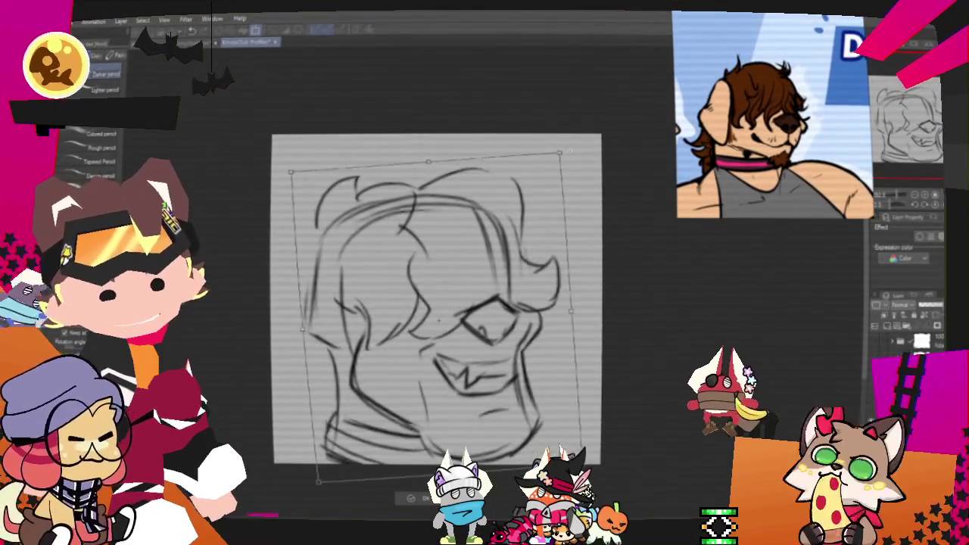
pyautogui.moveTo(583, 318); pyautogui.dragTo(586, 302)
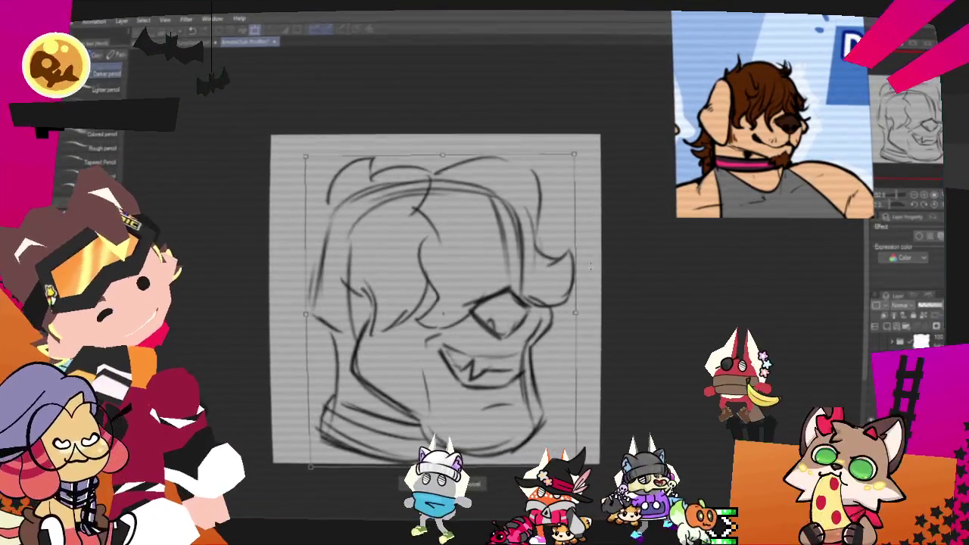
pyautogui.moveTo(527, 367); pyautogui.dragTo(531, 363)
pyautogui.press('Return')
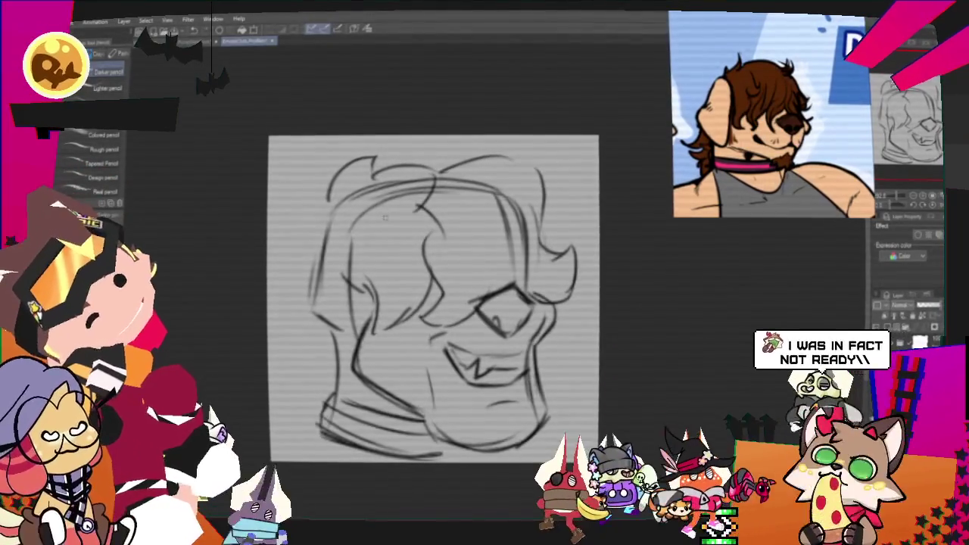
# Add top-left hair strands, the left cheek line and an ear on the far left.
pyautogui.moveTo(356, 188); pyautogui.dragTo(295, 234)
pyautogui.moveTo(382, 215); pyautogui.dragTo(356, 299)
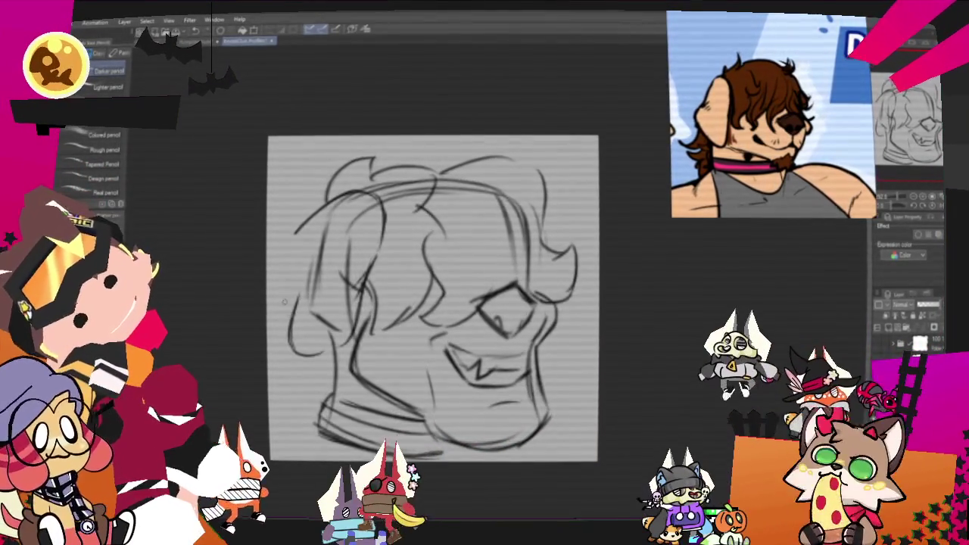
pyautogui.moveTo(316, 301); pyautogui.dragTo(306, 352)
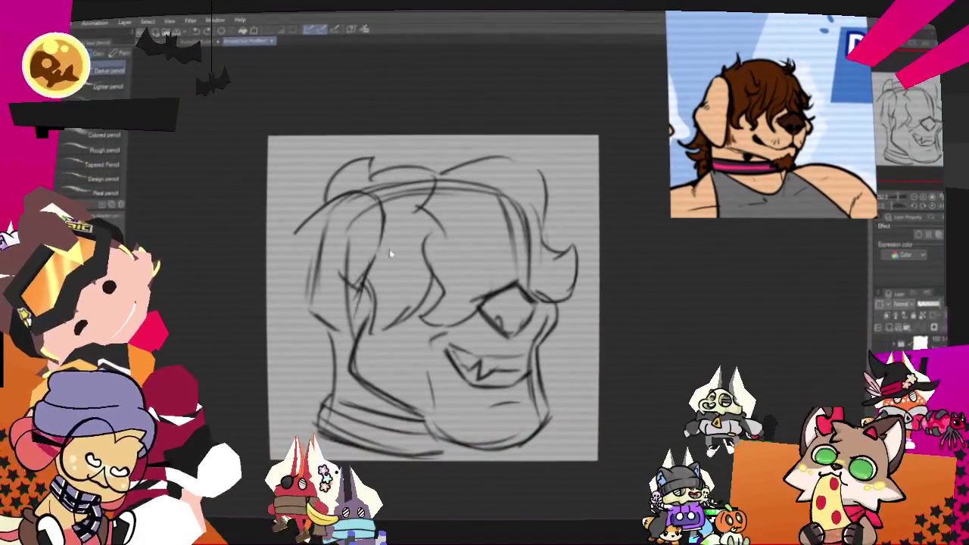
pyautogui.moveTo(306, 221); pyautogui.dragTo(277, 292)
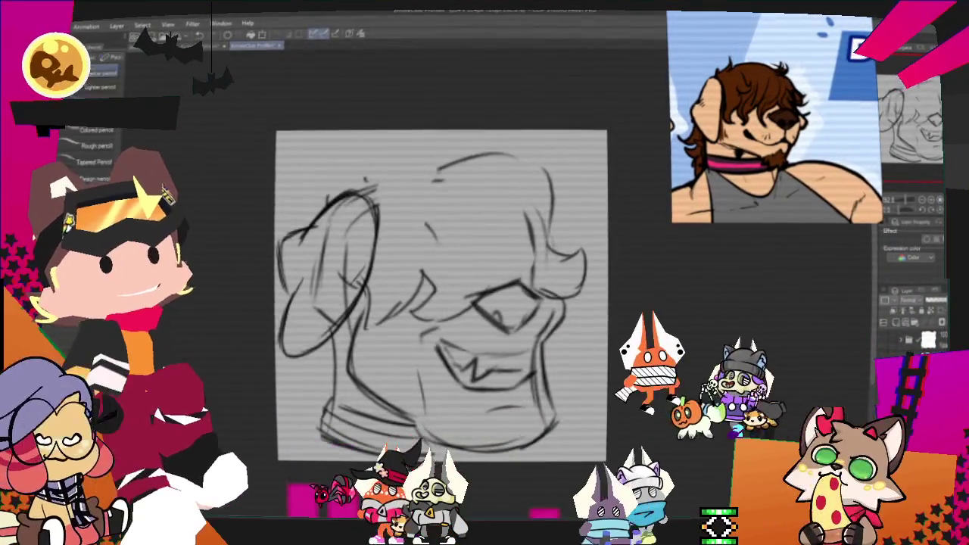
# Add hair strokes at the top of the head, undoing the last one.
pyautogui.press('p')
pyautogui.moveTo(356, 182); pyautogui.dragTo(389, 134)
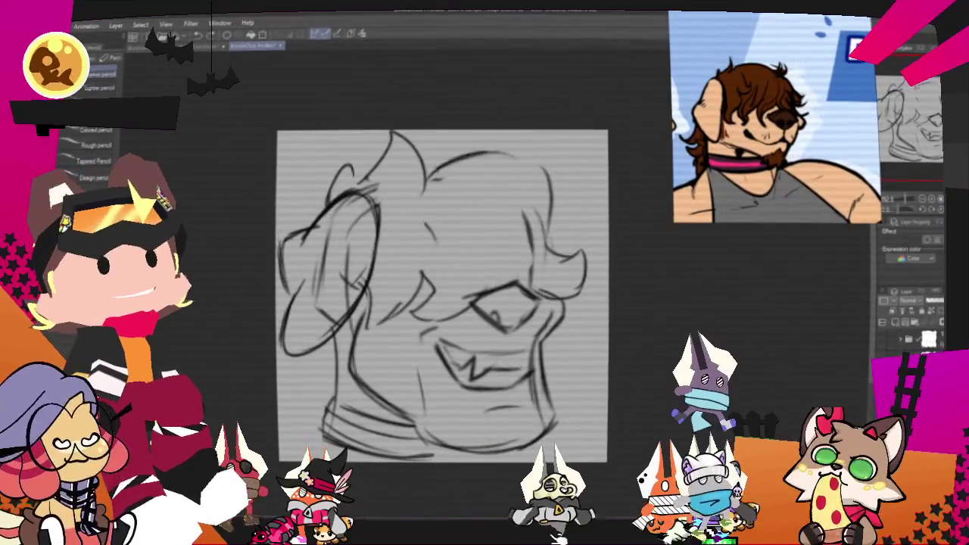
pyautogui.hotkey('ctrl', 'z')
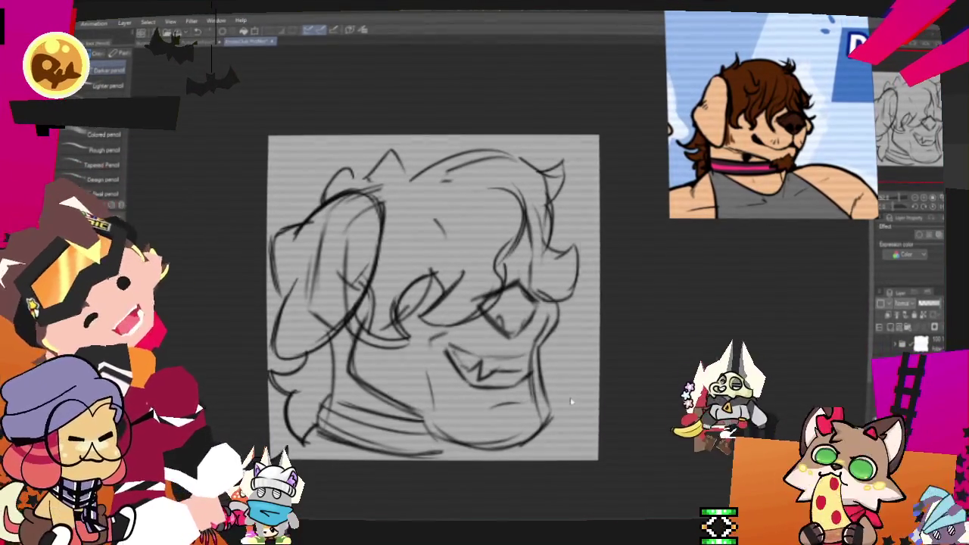
# Rotate the sketch layer slightly counter-clockwise and commit the transform.
pyautogui.hotkey('ctrl', 't')
pyautogui.click(420, 477)
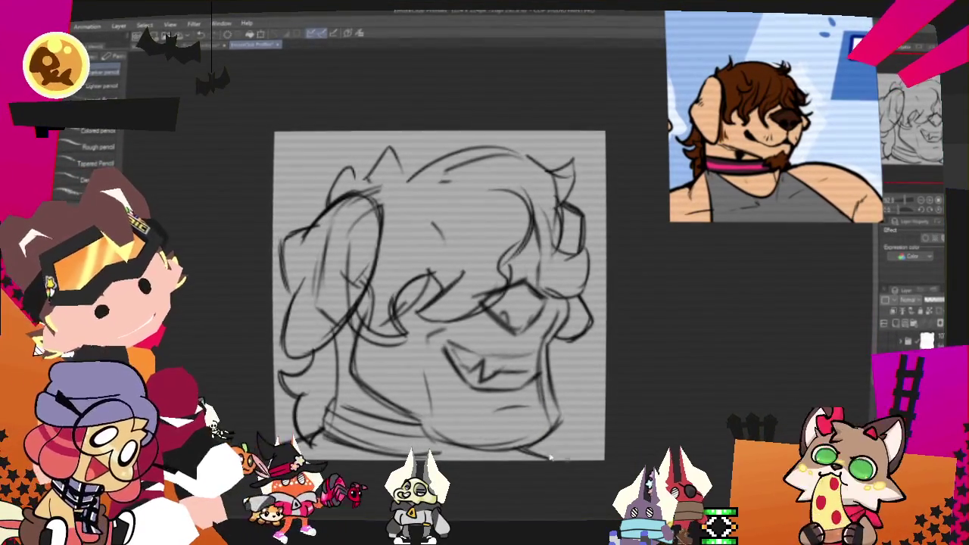
pyautogui.hotkey('ctrl', 't')
pyautogui.moveTo(590, 425); pyautogui.dragTo(581, 432)
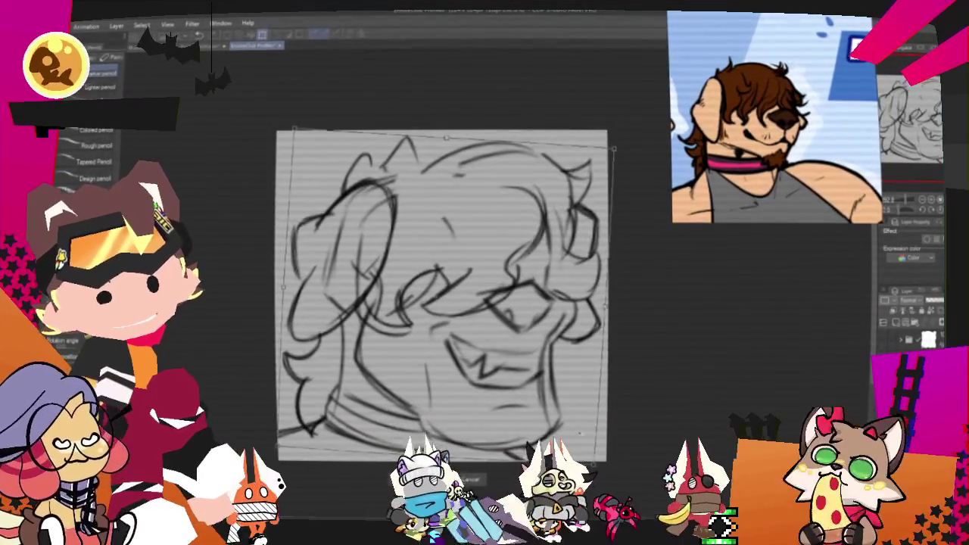
pyautogui.press('Return')
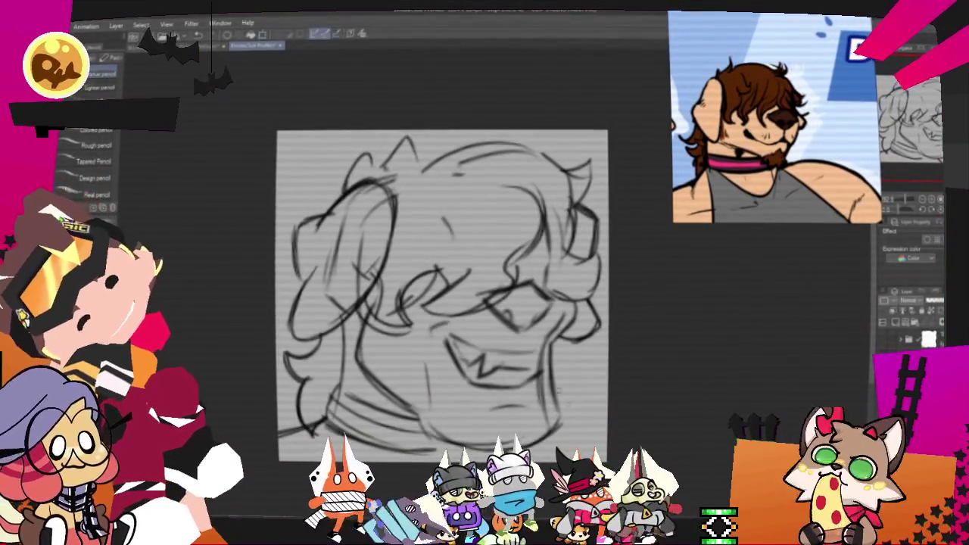
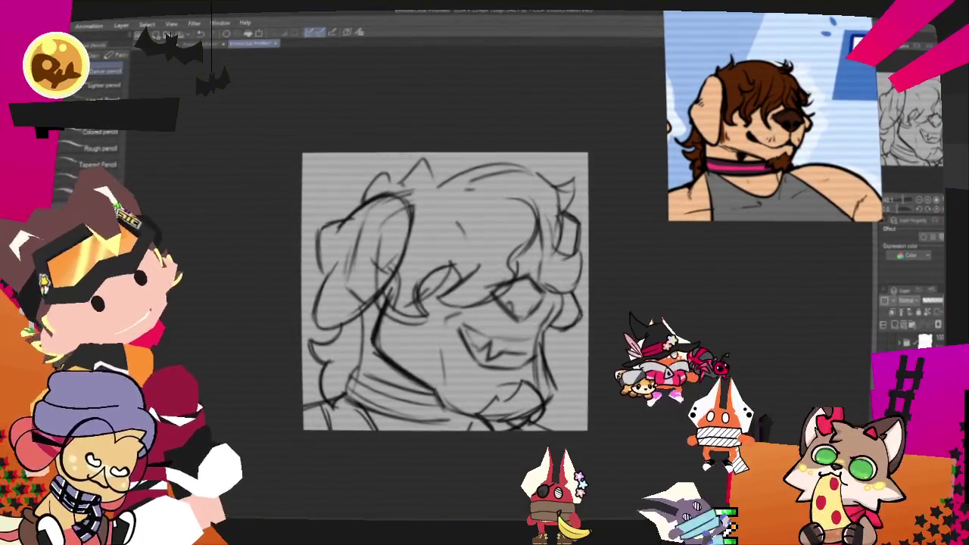
# Tint the rough sketch layer blue with Layer colour in Layer Property.
pyautogui.click(898, 230)
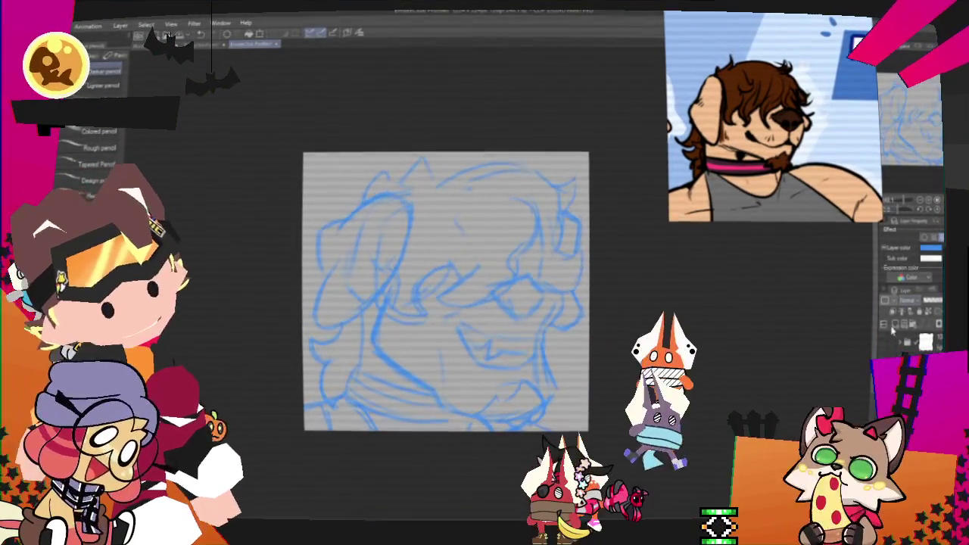
pyautogui.click(891, 331)
pyautogui.scroll(3, 595, 366)
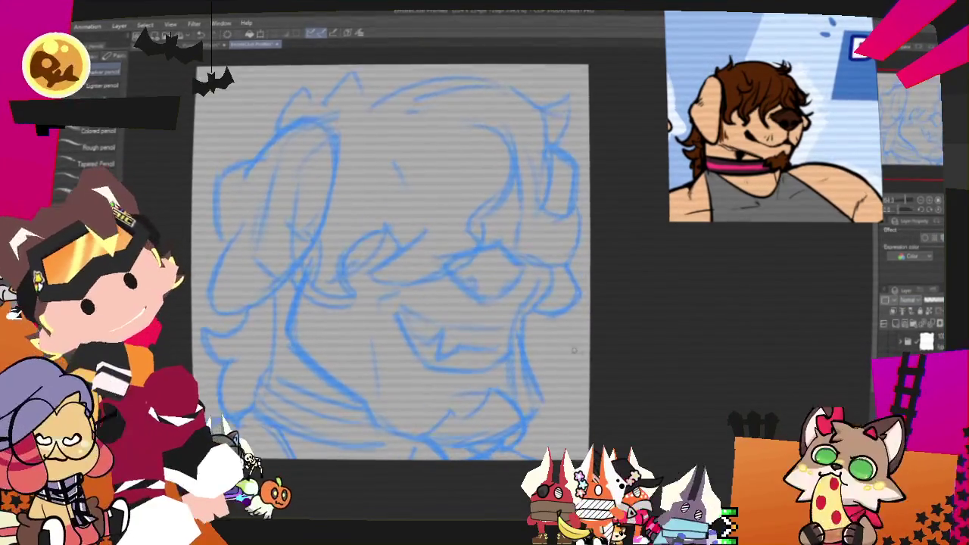
pyautogui.scroll(-1, 573, 350)
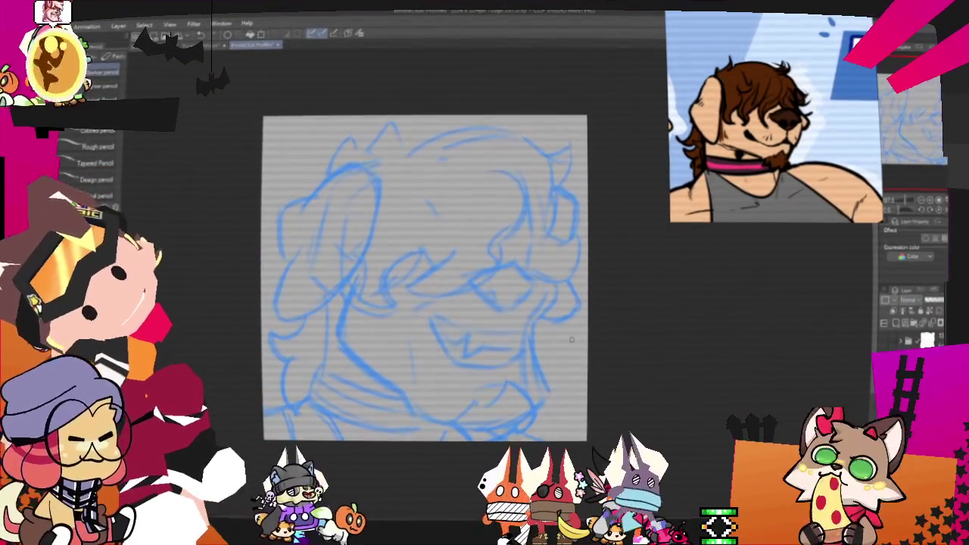
# Switch to the Pen, zoom in on the dog sketch, and ink the left ear's top curve.
pyautogui.press('p')
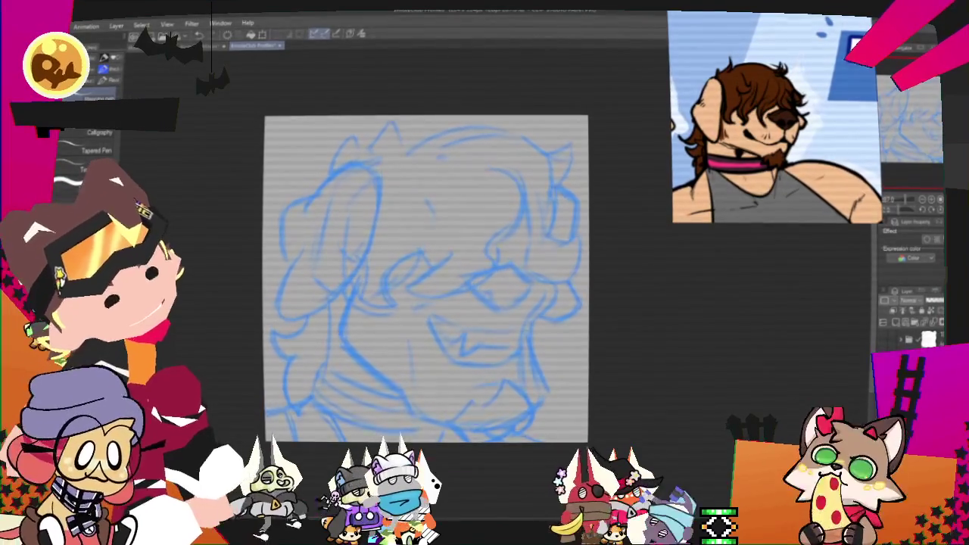
pyautogui.hotkey('ctrl', '+')
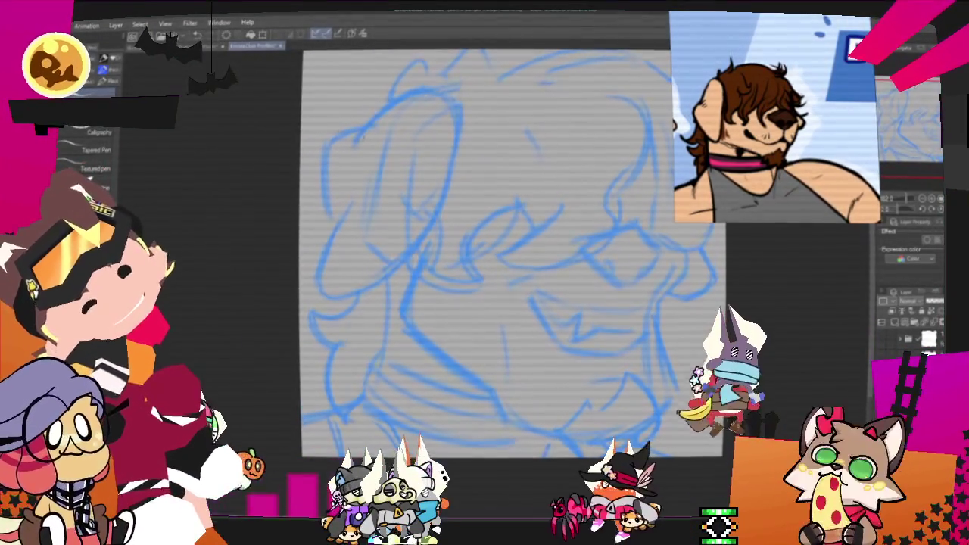
pyautogui.moveTo(356, 137)
pyautogui.mouseDown()
pyautogui.moveTo(317, 157)
pyautogui.moveTo(333, 229)
pyautogui.mouseUp()
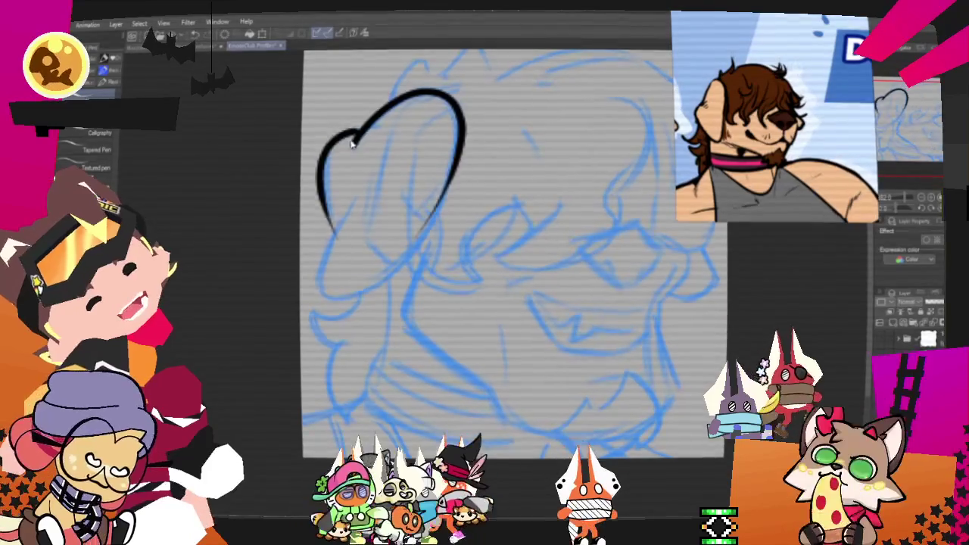
# Ink the left ear's upper-left edge and bottom, retrying the stroke tails with undo and redo.
pyautogui.hotkey('ctrl', 'z')
pyautogui.moveTo(355, 138); pyautogui.dragTo(329, 212)
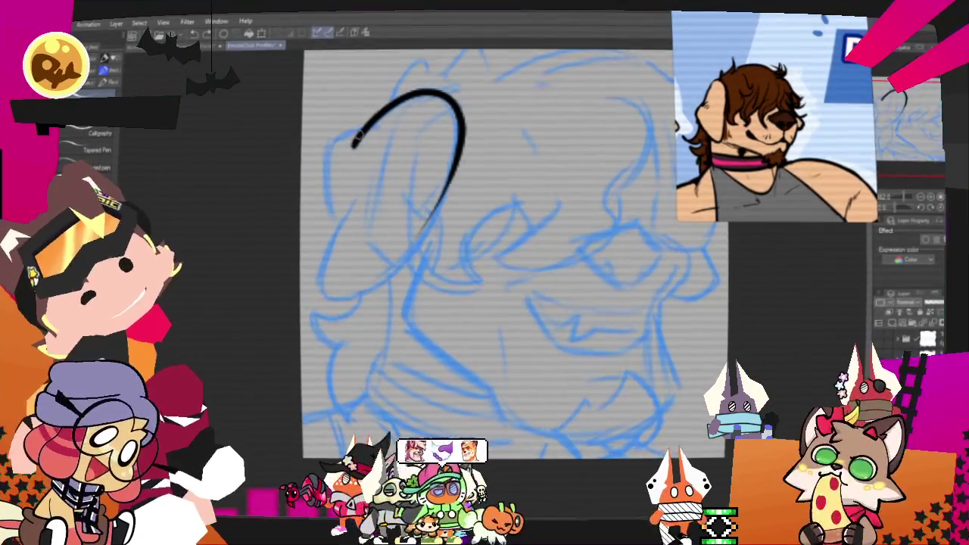
pyautogui.moveTo(354, 140); pyautogui.dragTo(313, 280)
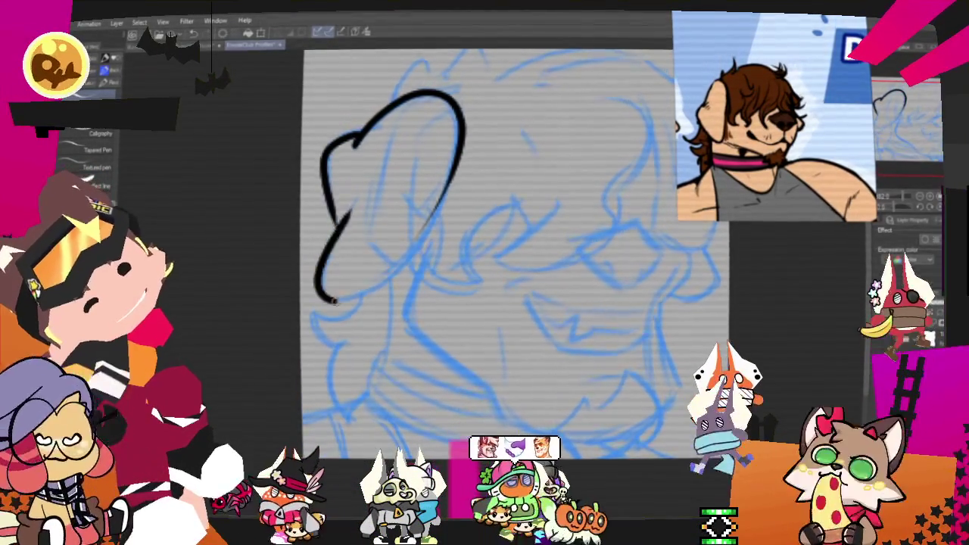
pyautogui.hotkey('ctrl', 'z')
pyautogui.hotkey('ctrl', 'z')
pyautogui.moveTo(350, 212)
pyautogui.mouseDown()
pyautogui.moveTo(314, 292)
pyautogui.moveTo(454, 183)
pyautogui.mouseUp()
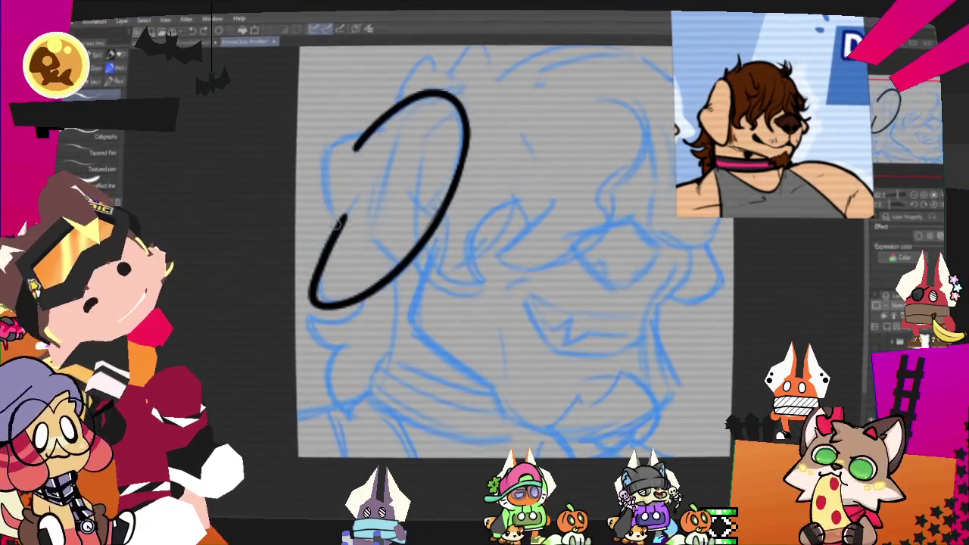
pyautogui.hotkey('ctrl', 'z')
pyautogui.hotkey('ctrl', 'y')
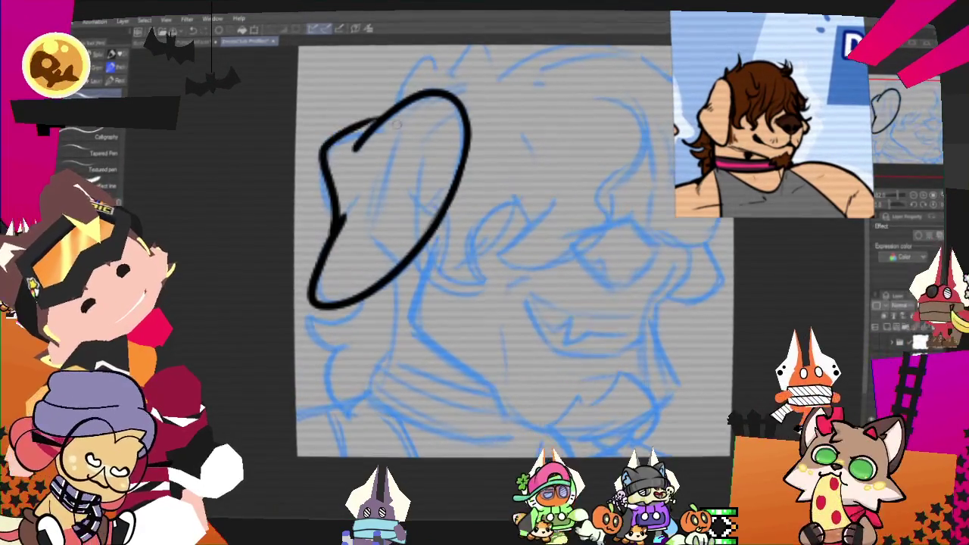
pyautogui.hotkey('ctrl', 'z')
pyautogui.hotkey('ctrl', 'y')
pyautogui.moveTo(356, 132); pyautogui.dragTo(344, 216)
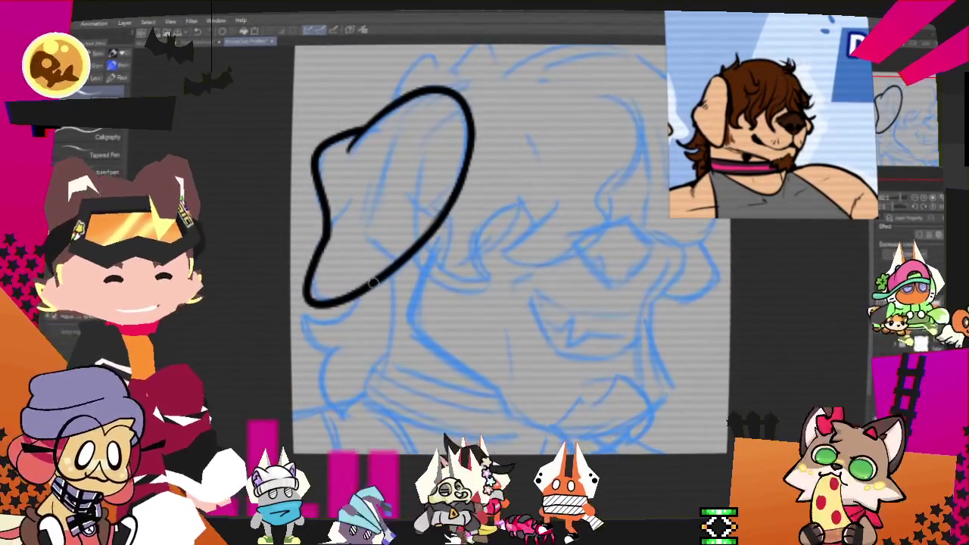
# Recentre on the ear, try and discard inner-ear lines, and close the ear's left side.
pyautogui.moveTo(375, 279); pyautogui.dragTo(418, 322)
pyautogui.moveTo(384, 262); pyautogui.dragTo(436, 242)
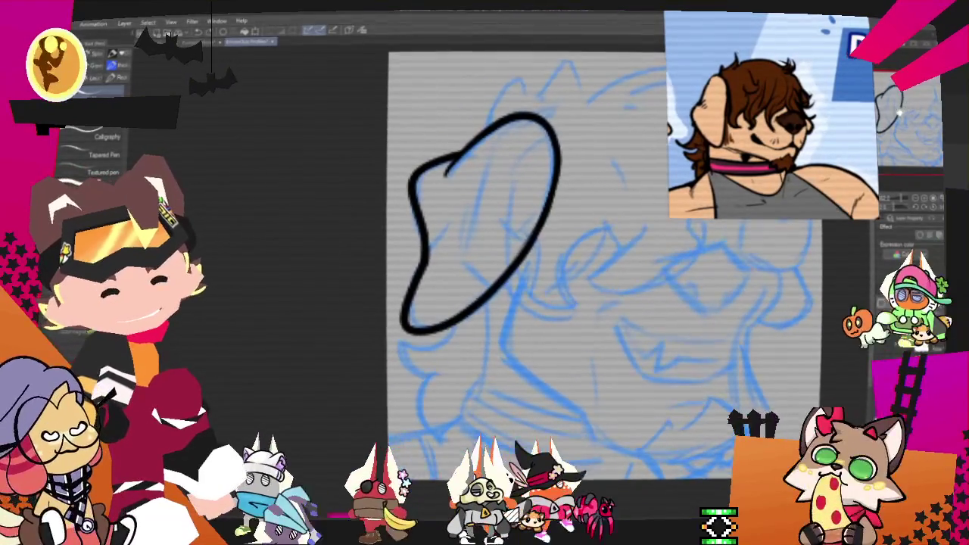
pyautogui.hotkey('ctrl', 'z')
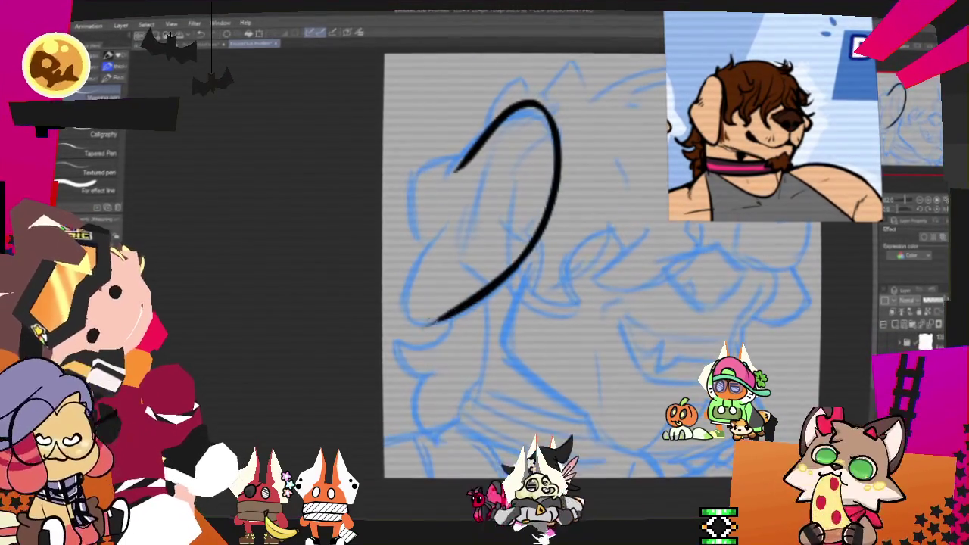
pyautogui.moveTo(448, 221); pyautogui.dragTo(470, 301)
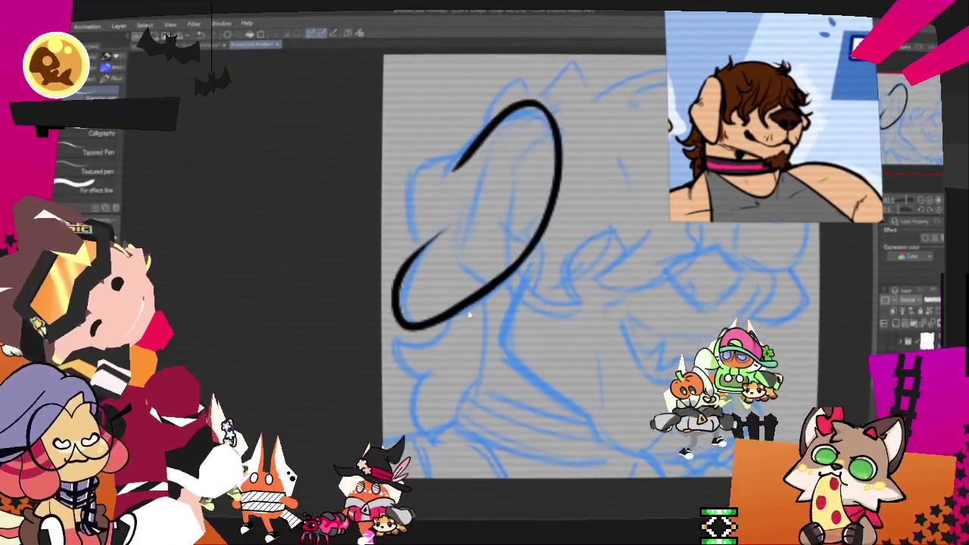
pyautogui.hotkey('ctrl', 'z')
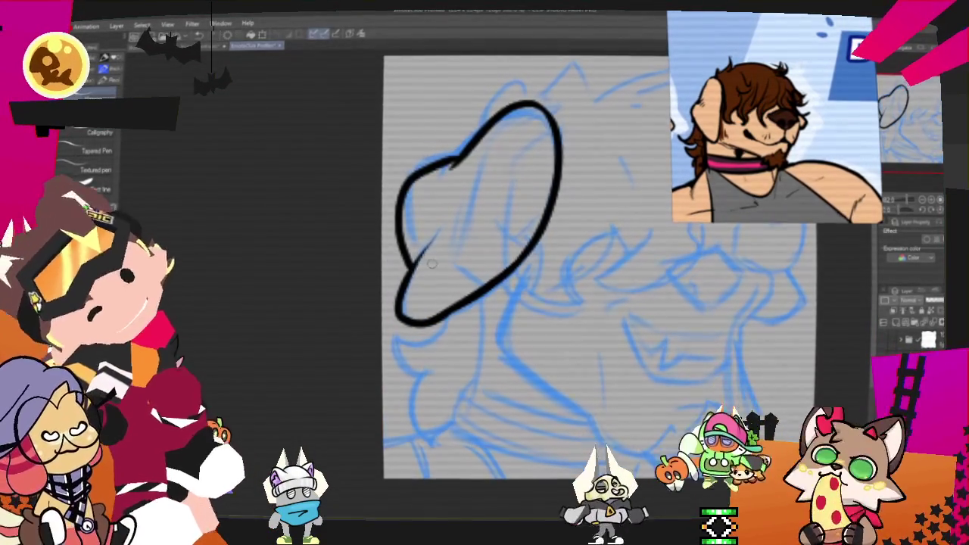
pyautogui.moveTo(435, 238); pyautogui.dragTo(462, 215)
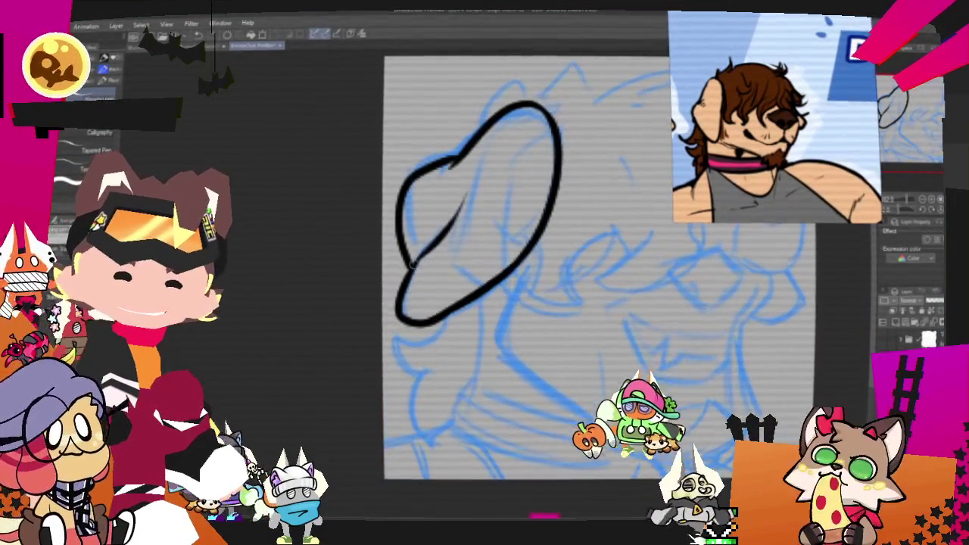
pyautogui.hotkey('ctrl', 'z')
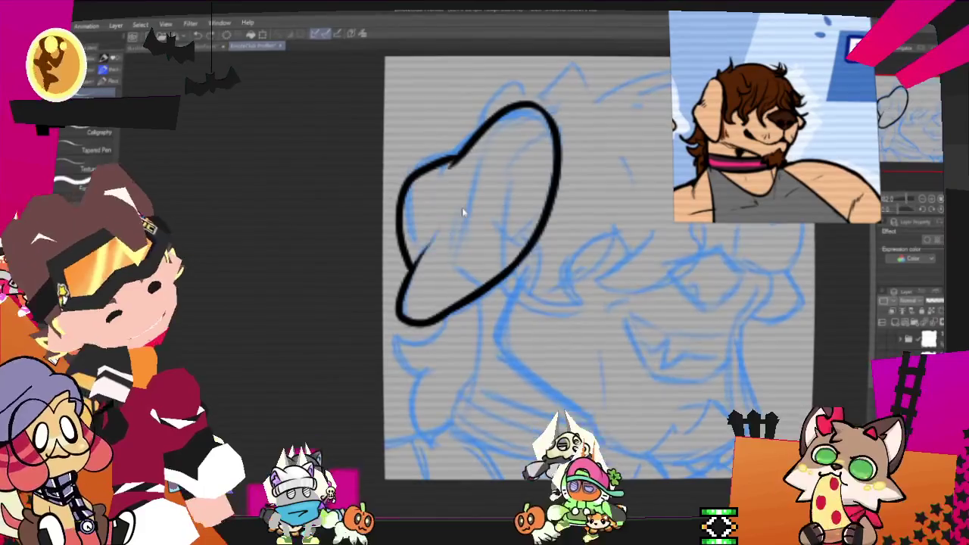
pyautogui.moveTo(482, 189); pyautogui.dragTo(461, 223)
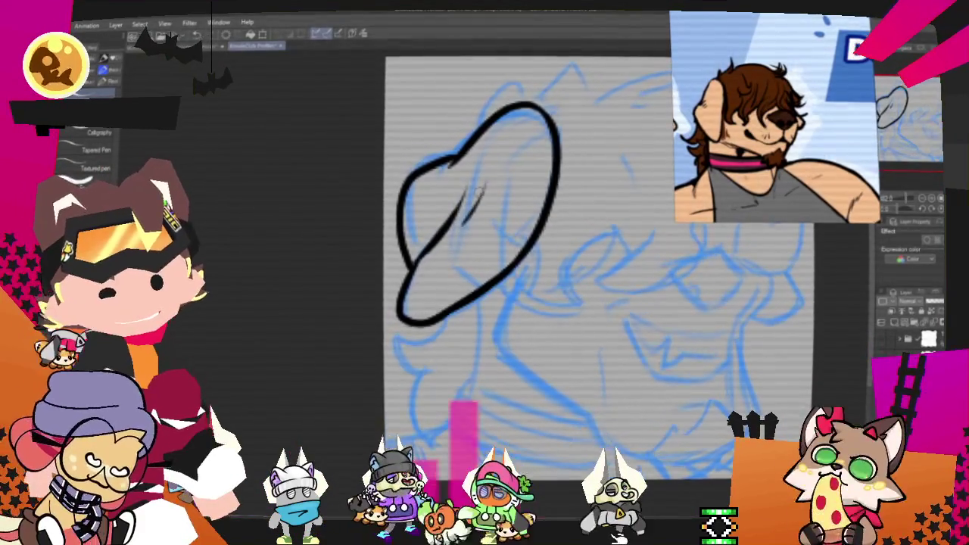
pyautogui.hotkey('ctrl', 'z')
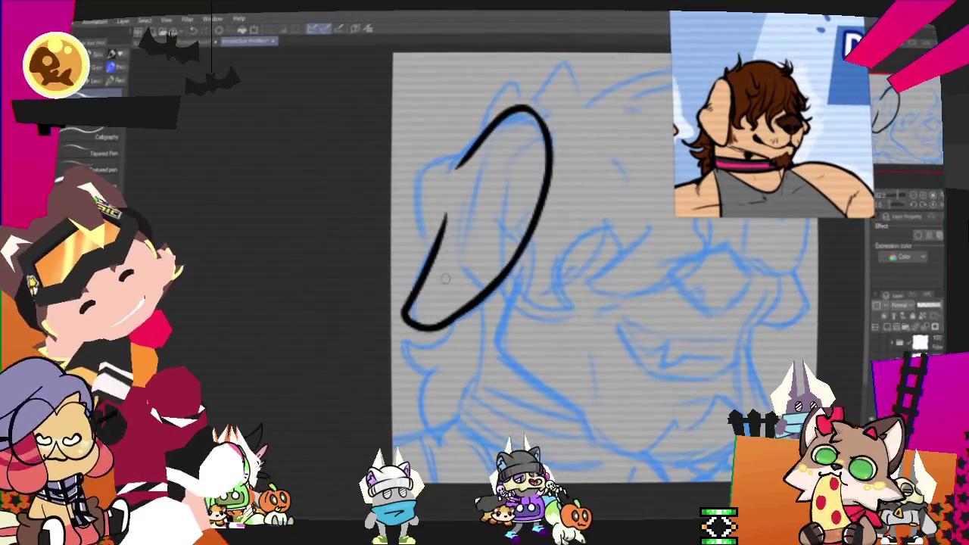
pyautogui.moveTo(453, 215); pyautogui.dragTo(409, 324)
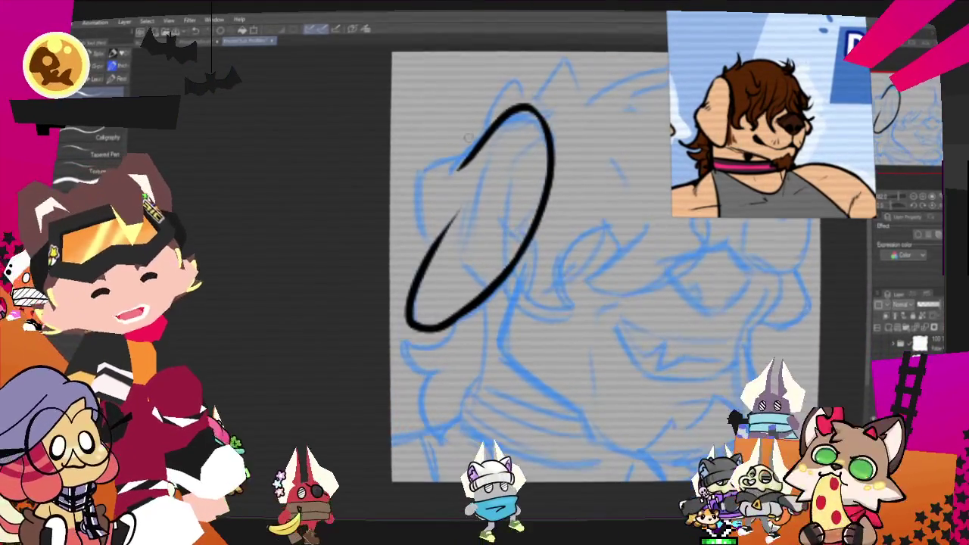
pyautogui.moveTo(404, 184)
pyautogui.mouseDown()
pyautogui.moveTo(464, 162)
pyautogui.moveTo(427, 240)
pyautogui.mouseUp()
pyautogui.hotkey('ctrl', 'z')
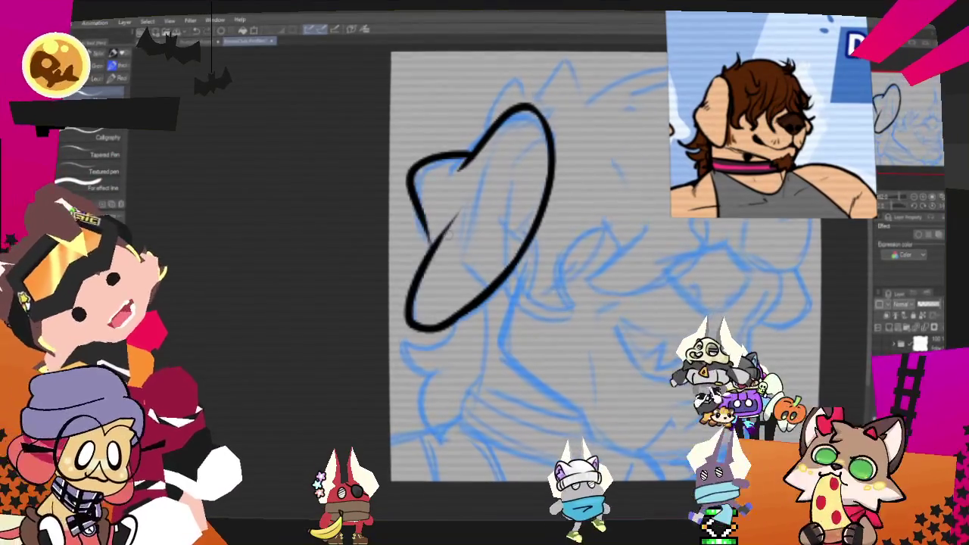
pyautogui.moveTo(455, 170); pyautogui.dragTo(428, 242)
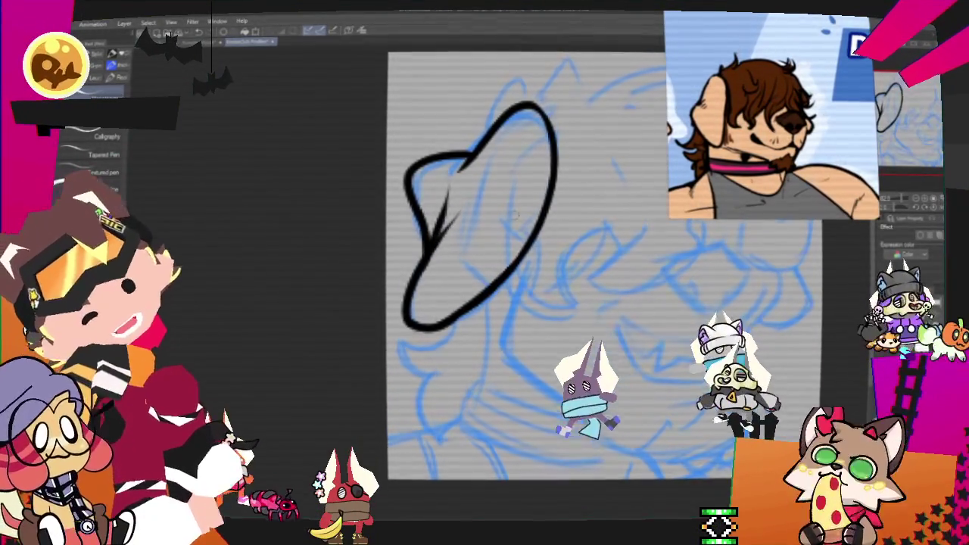
pyautogui.hotkey('ctrl', 'z')
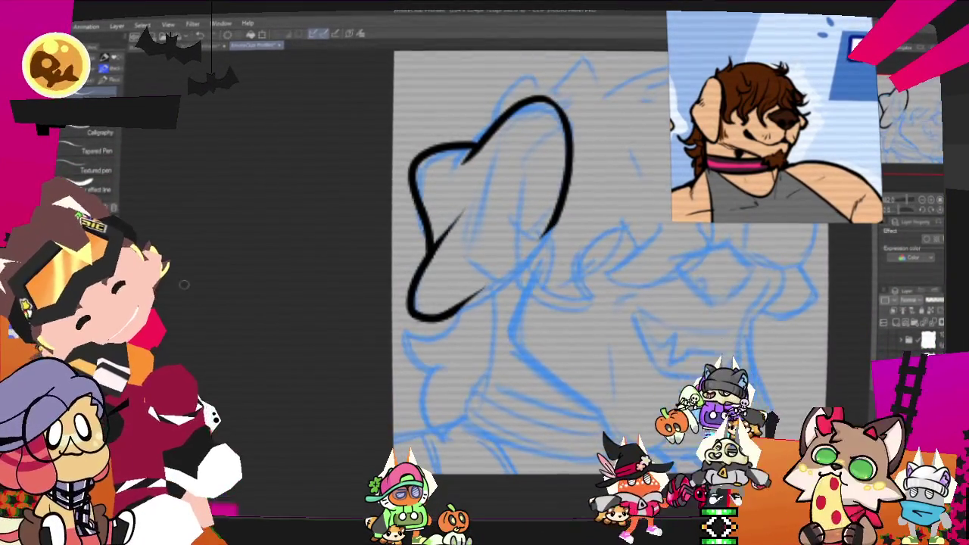
pyautogui.moveTo(454, 307); pyautogui.dragTo(541, 235)
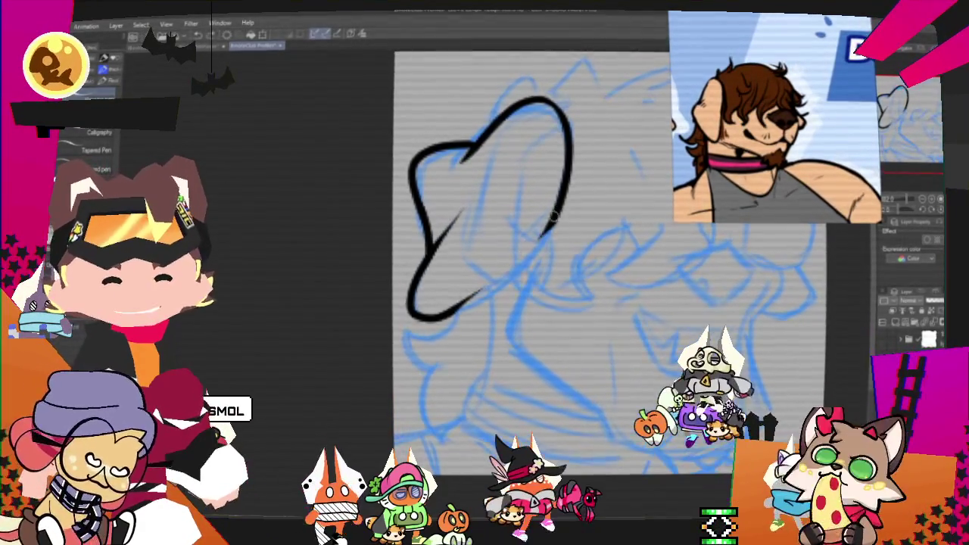
pyautogui.hotkey('ctrl', 'z')
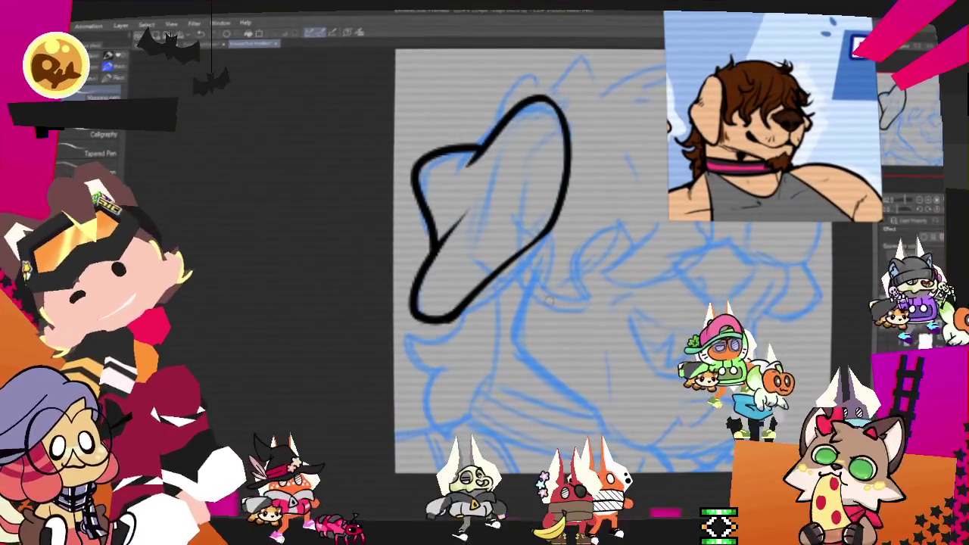
pyautogui.moveTo(550, 300)
pyautogui.mouseDown()
pyautogui.moveTo(512, 323)
pyautogui.moveTo(497, 300)
pyautogui.mouseUp()
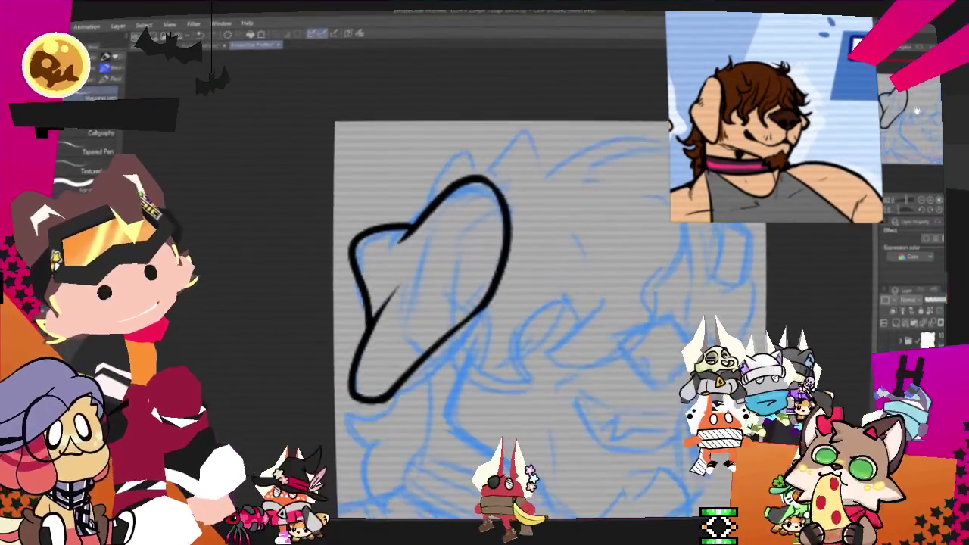
pyautogui.moveTo(497, 300)
pyautogui.mouseDown()
pyautogui.moveTo(437, 367)
pyautogui.moveTo(399, 296)
pyautogui.mouseUp()
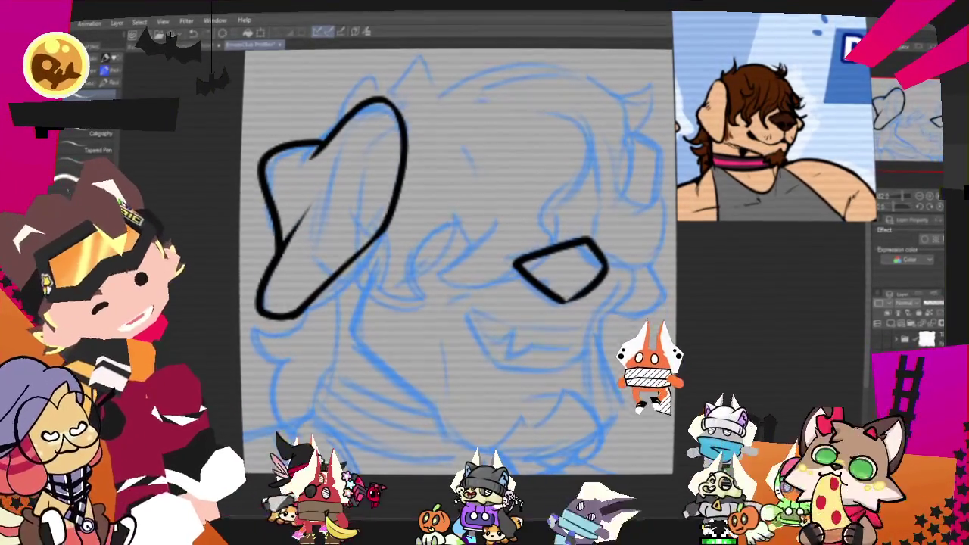
# Ink a dot on the nose, the curve right of it, and the top of the head and ear.
pyautogui.click(542, 284)
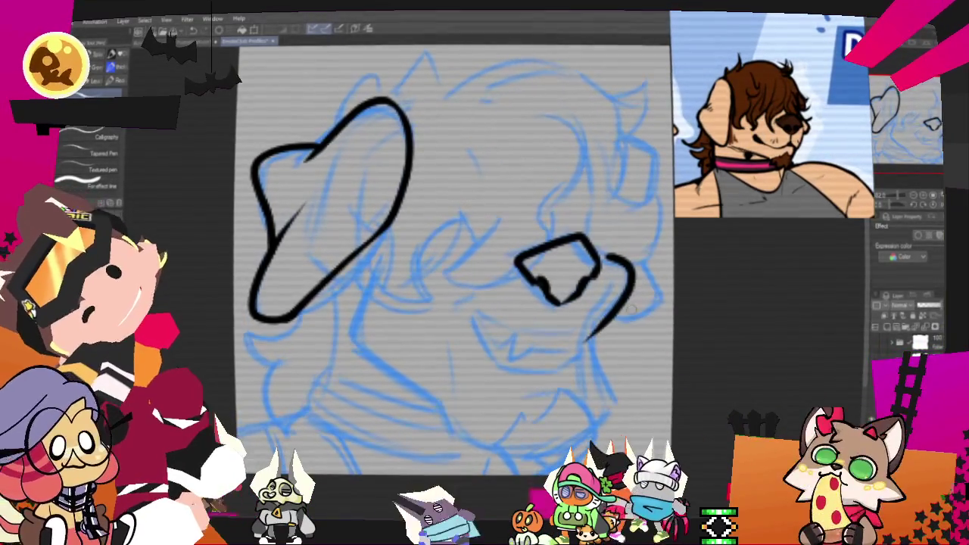
pyautogui.moveTo(605, 262); pyautogui.dragTo(659, 198)
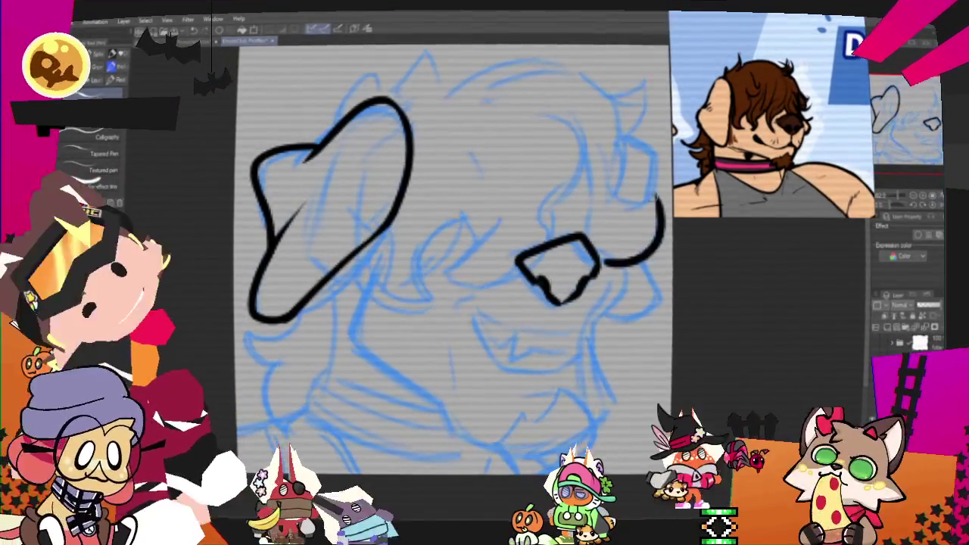
pyautogui.moveTo(454, 257); pyautogui.dragTo(380, 351)
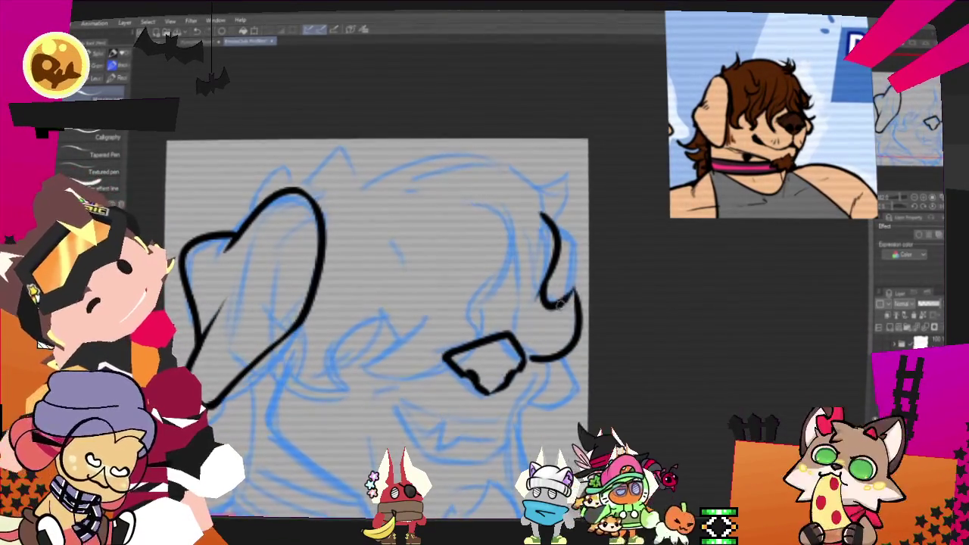
pyautogui.moveTo(302, 180); pyautogui.dragTo(549, 187)
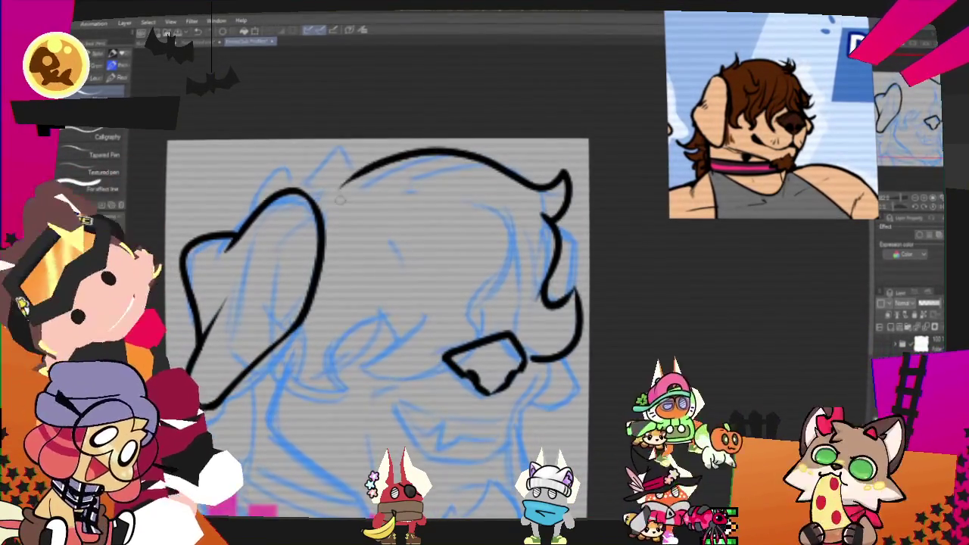
# Ink the top-left tuft, the curve around the snout, and hair strands across the forehead.
pyautogui.moveTo(266, 193)
pyautogui.mouseDown()
pyautogui.moveTo(291, 189)
pyautogui.moveTo(303, 163)
pyautogui.mouseUp()
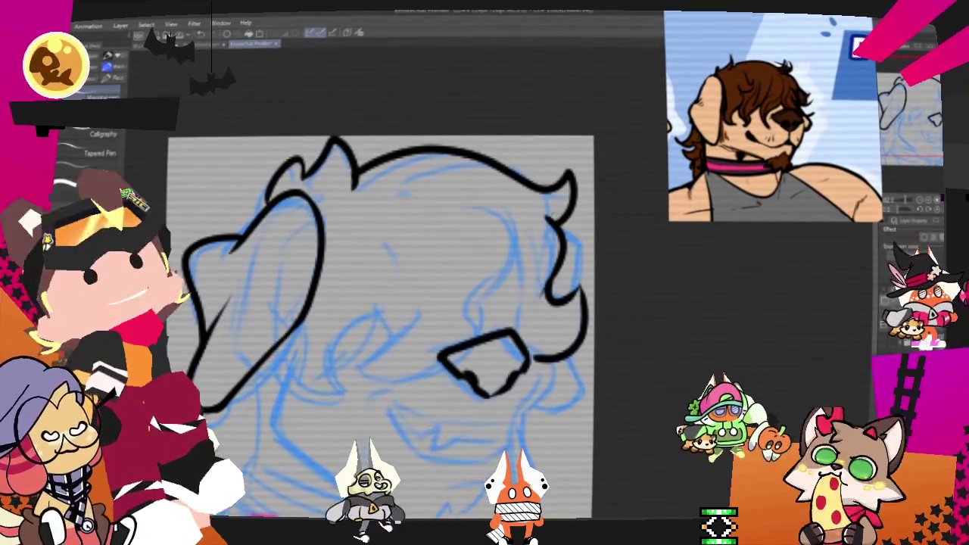
pyautogui.moveTo(467, 205); pyautogui.dragTo(466, 321)
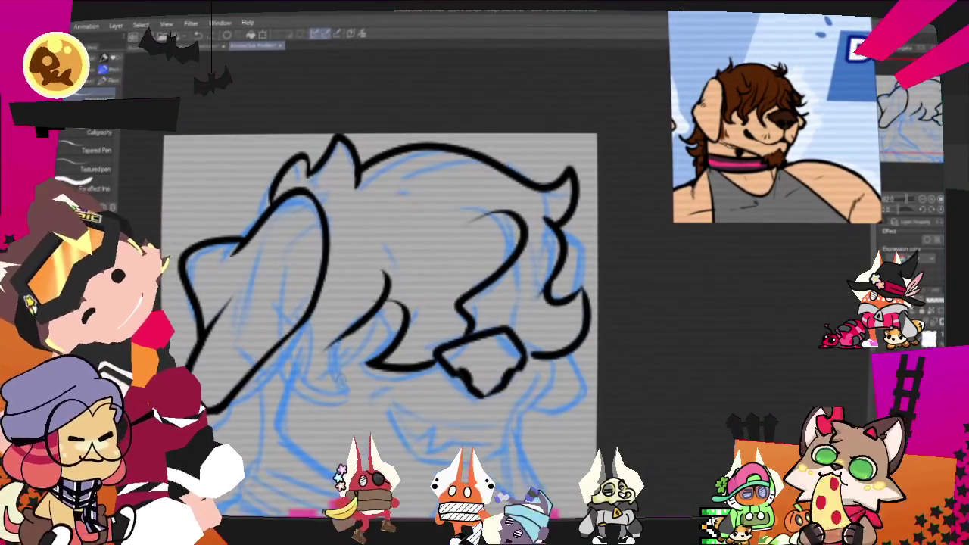
pyautogui.moveTo(386, 271); pyautogui.dragTo(383, 333)
pyautogui.moveTo(289, 327); pyautogui.dragTo(348, 390)
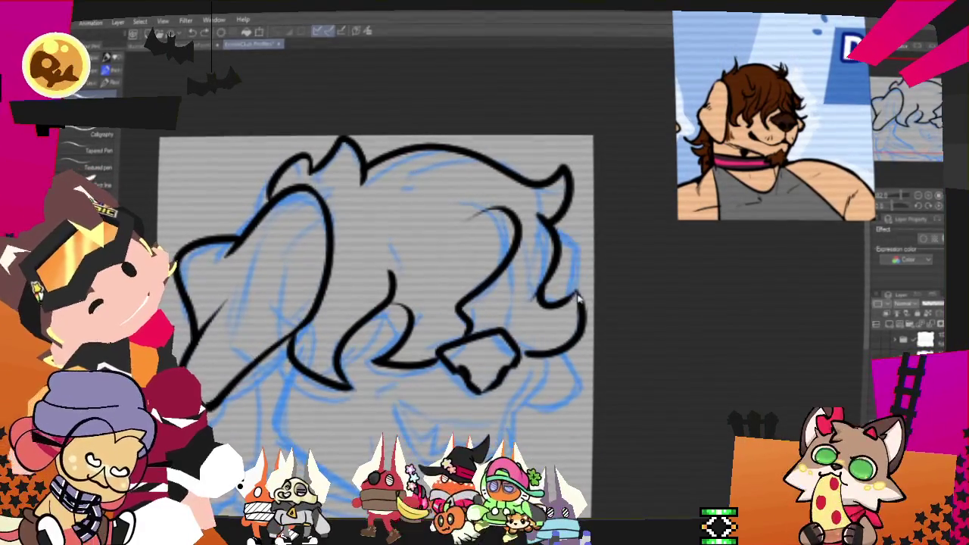
# Ink the lower right cheek outline with a short stroke beside it.
pyautogui.moveTo(564, 355); pyautogui.dragTo(526, 414)
pyautogui.moveTo(563, 352); pyautogui.dragTo(524, 352)
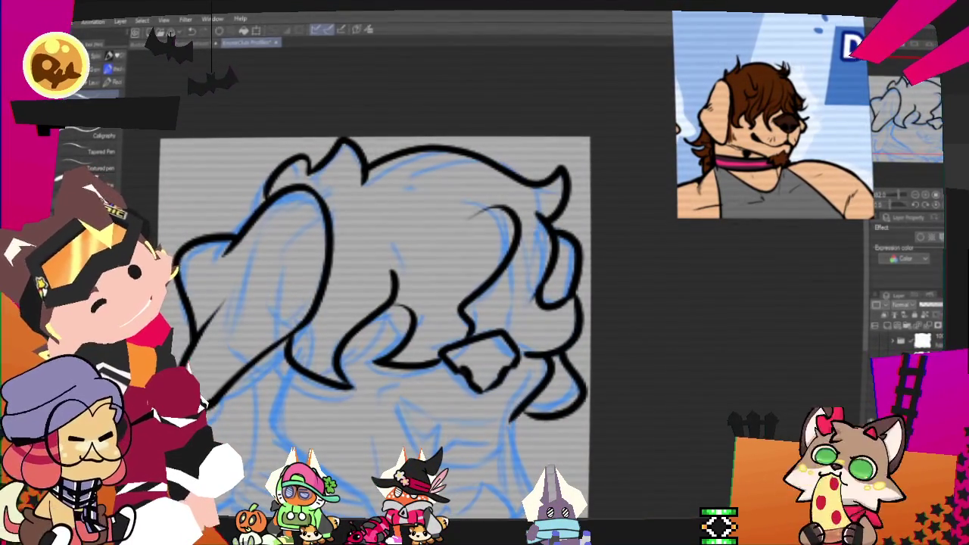
pyautogui.moveTo(375, 325); pyautogui.dragTo(474, 234)
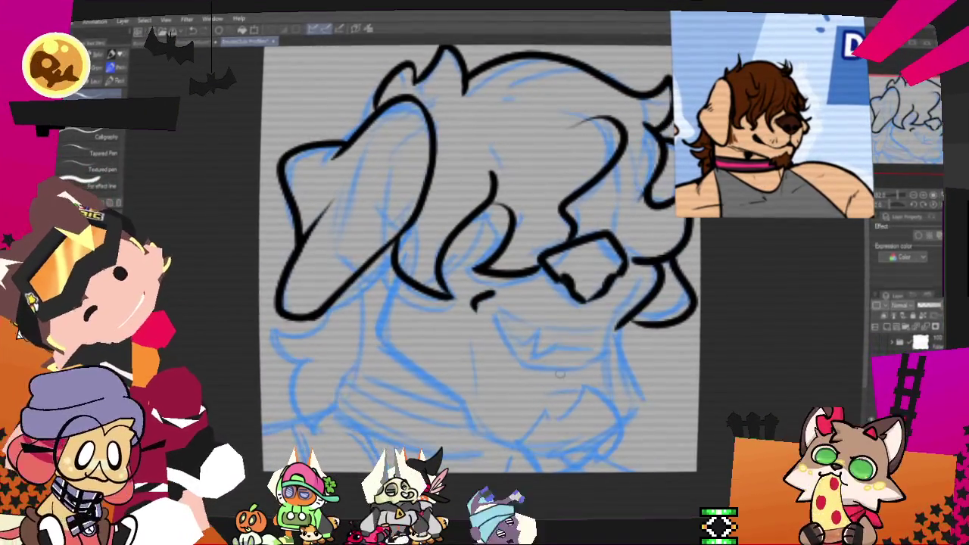
# Ink the curving smile line, redraw its upper end longer, then ink the right jaw line.
pyautogui.moveTo(499, 312); pyautogui.dragTo(586, 365)
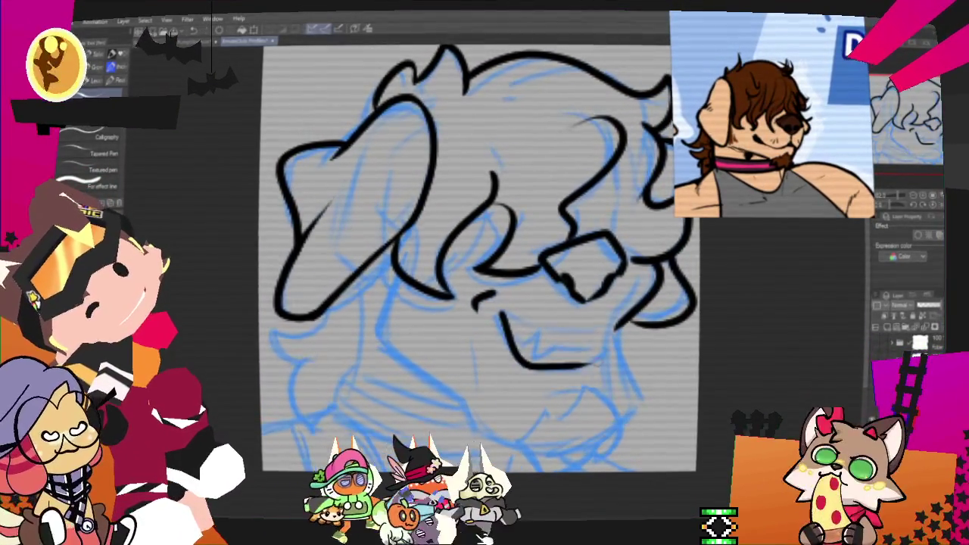
pyautogui.moveTo(498, 318); pyautogui.dragTo(609, 359)
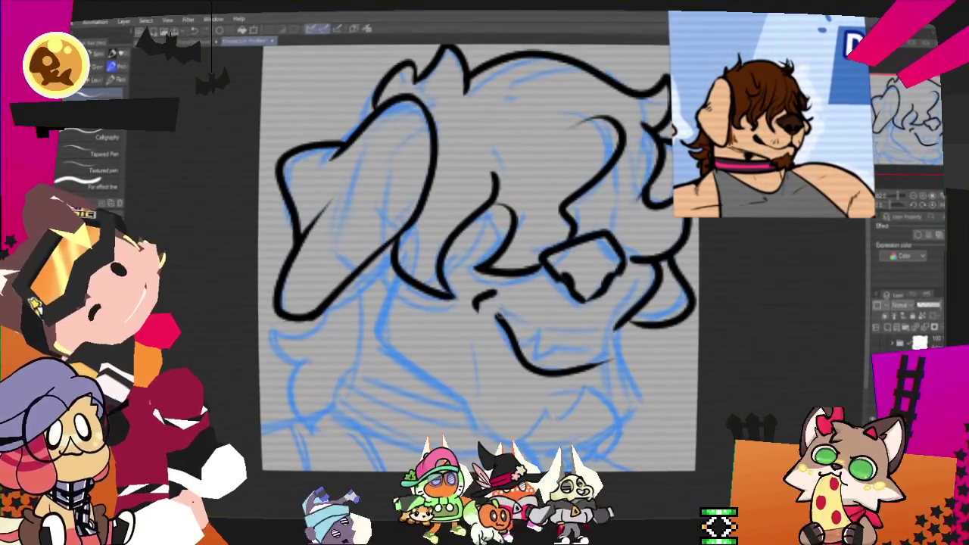
pyautogui.hotkey('ctrl', 'z')
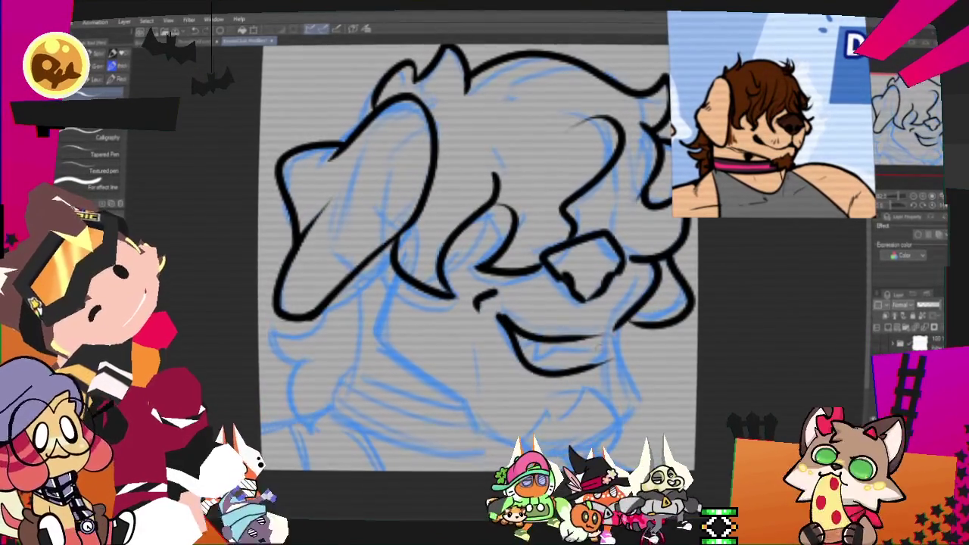
pyautogui.moveTo(573, 330)
pyautogui.mouseDown()
pyautogui.moveTo(599, 333)
pyautogui.moveTo(609, 360)
pyautogui.mouseUp()
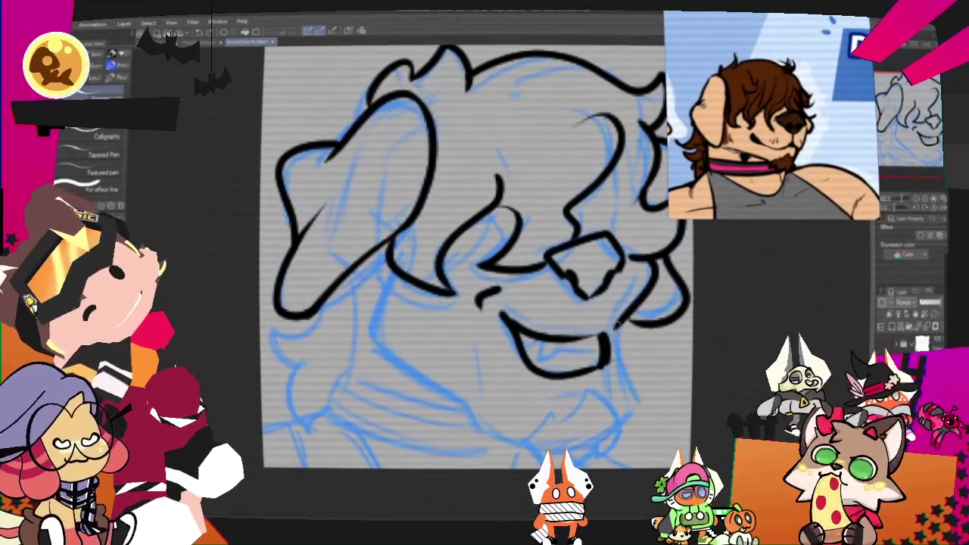
pyautogui.moveTo(615, 325); pyautogui.dragTo(644, 401)
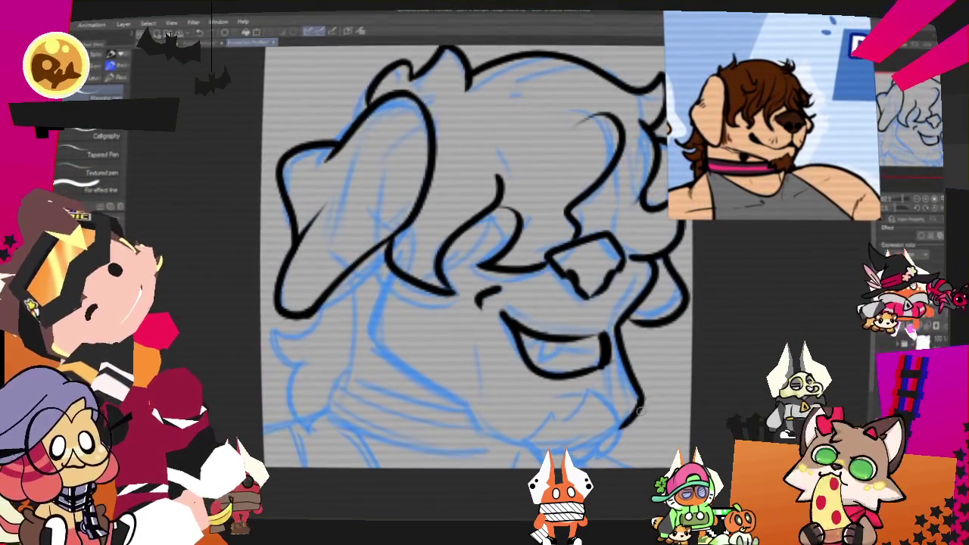